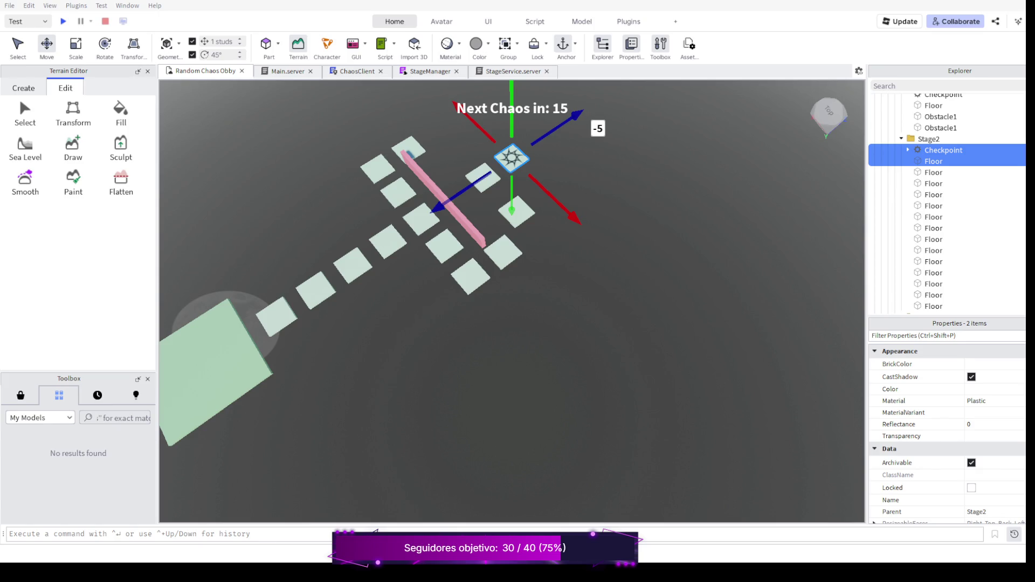
# Select the Stage2 floor tile beside the star checkpoint, check its 12, 1, 12 size, and insert a Script
pyautogui.scroll(5, 464, 172)
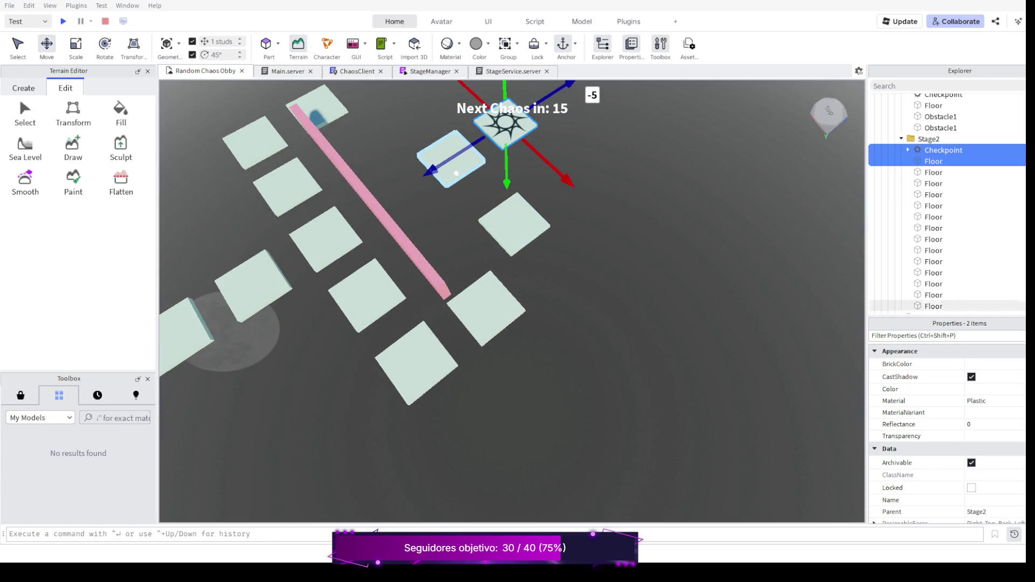
pyautogui.click(456, 173)
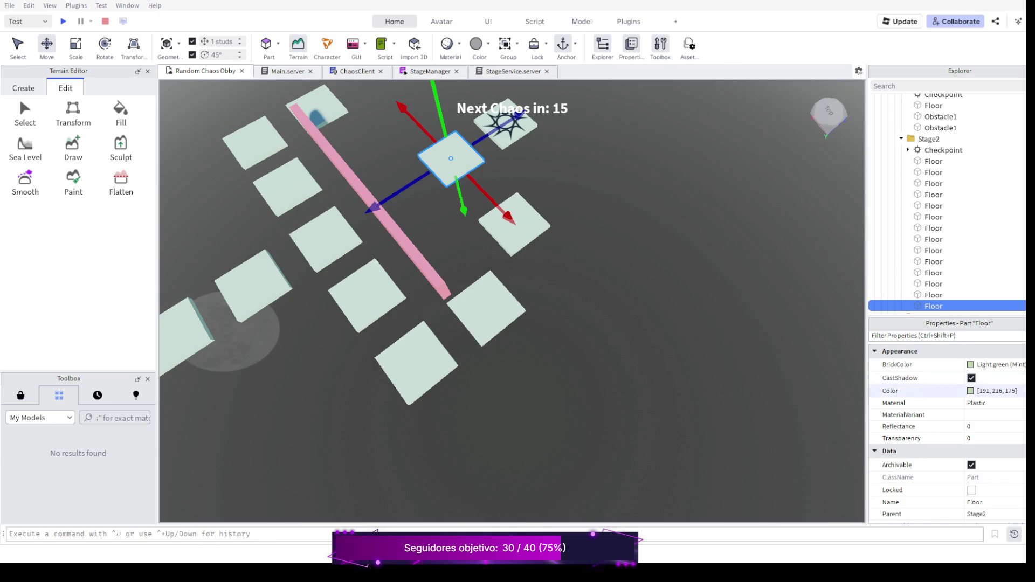
pyautogui.scroll(-3, 916, 392)
pyautogui.scroll(-8, 916, 431)
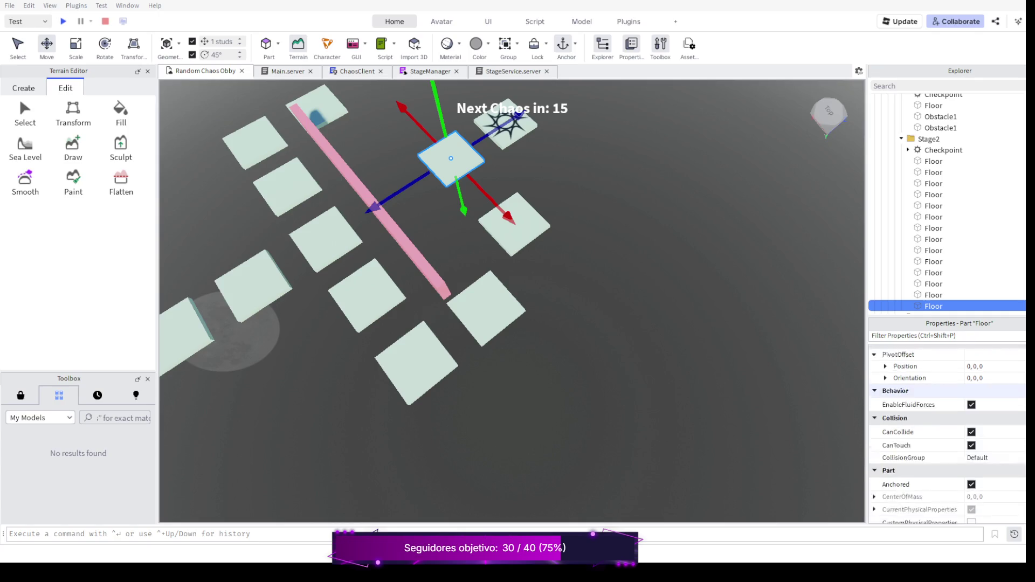
pyautogui.scroll(-5, 947, 434)
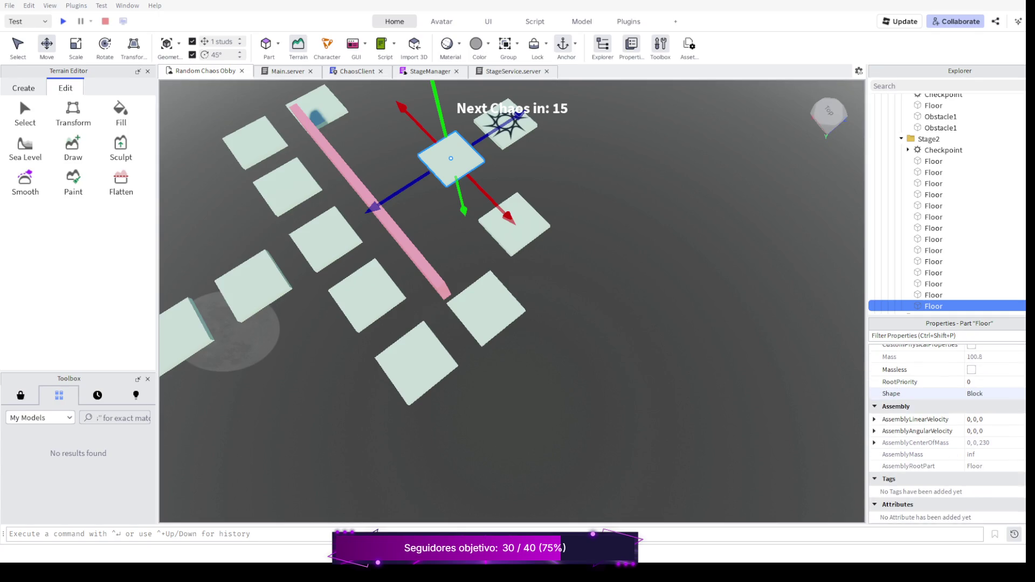
pyautogui.scroll(10, 947, 434)
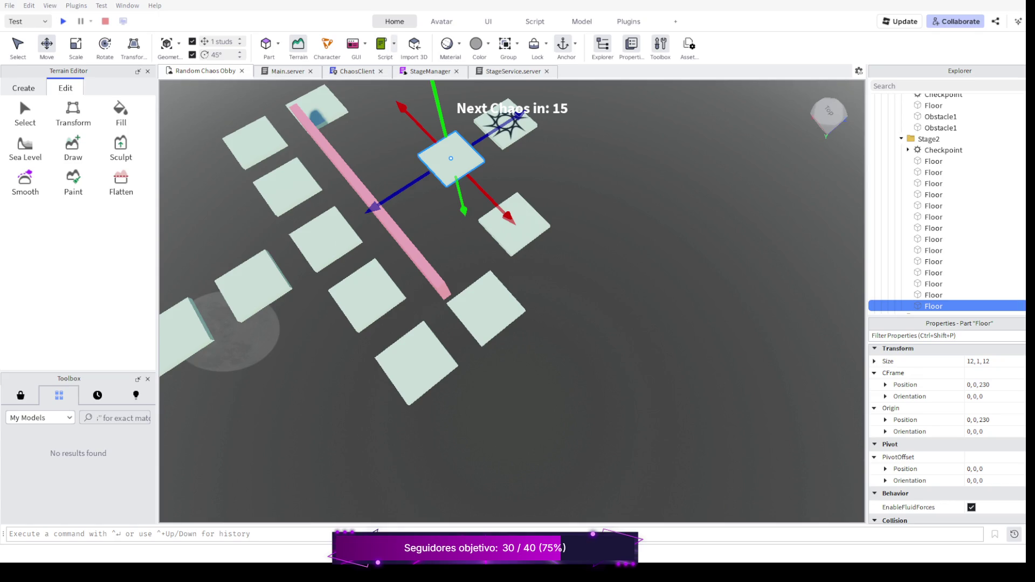
pyautogui.click(382, 45)
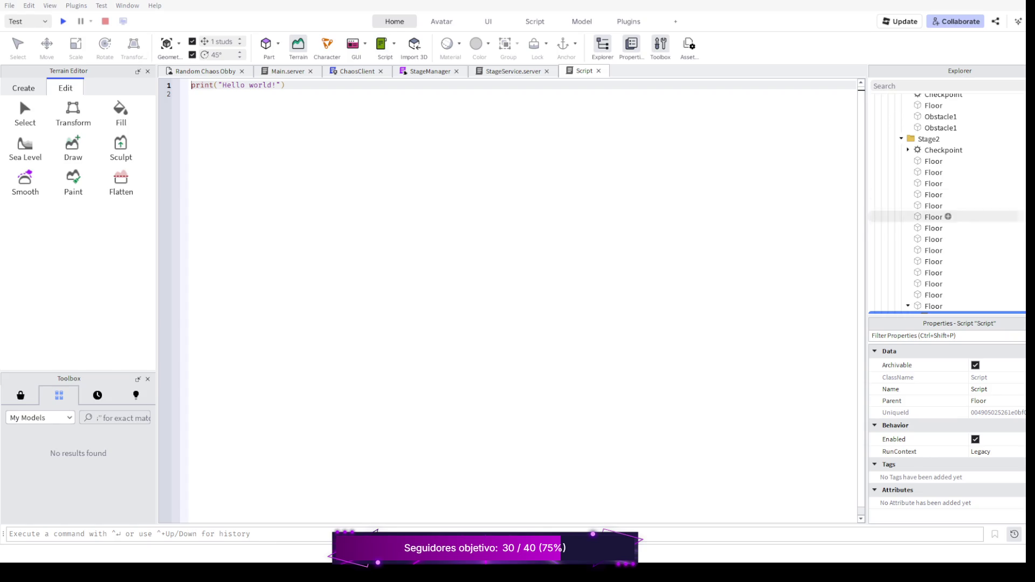
# Select the new Script's default print("Hello world!") line
pyautogui.scroll(-3, 949, 215)
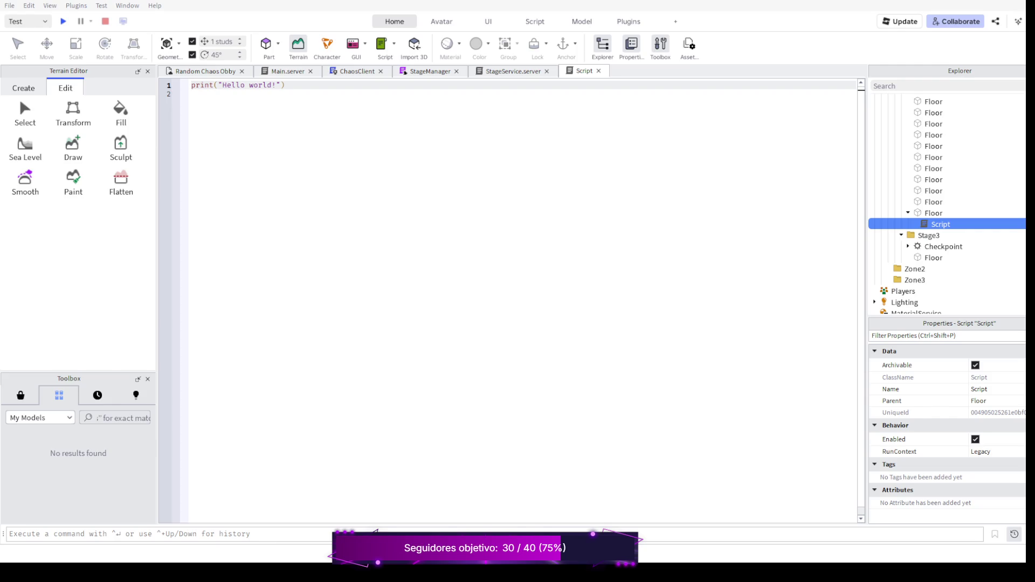
pyautogui.moveTo(285, 86); pyautogui.dragTo(191, 85)
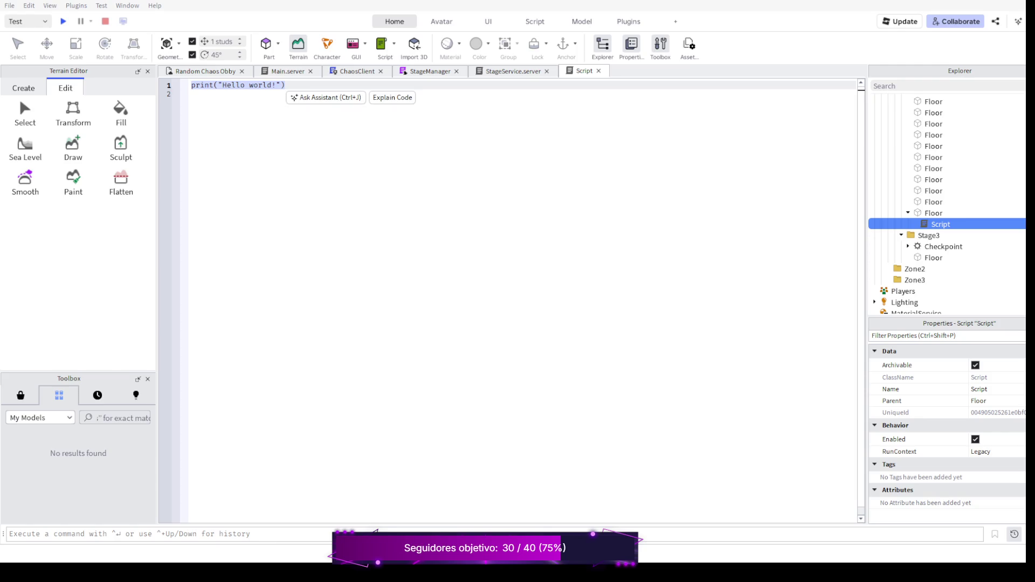
# Replace the print line with declarations for part, Players, ReplicatedStorage and CheckpointEvent
pyautogui.press('BackSpace')
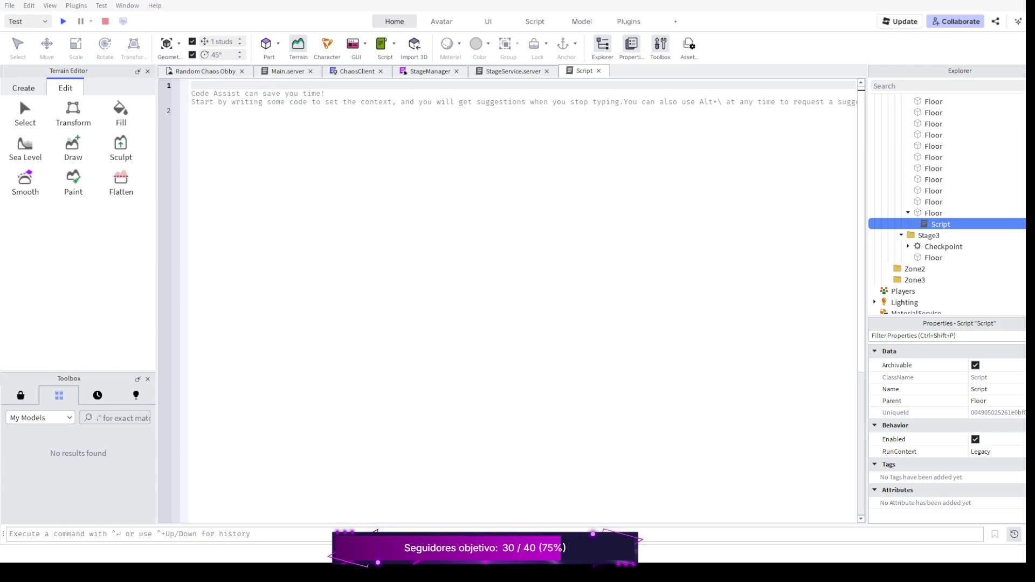
pyautogui.write('local')
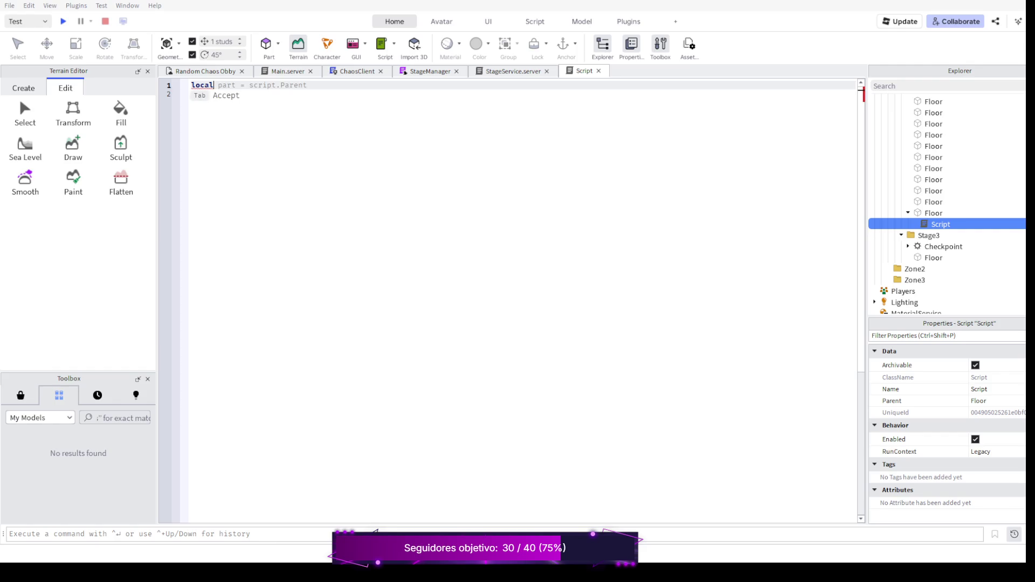
pyautogui.press('Tab')
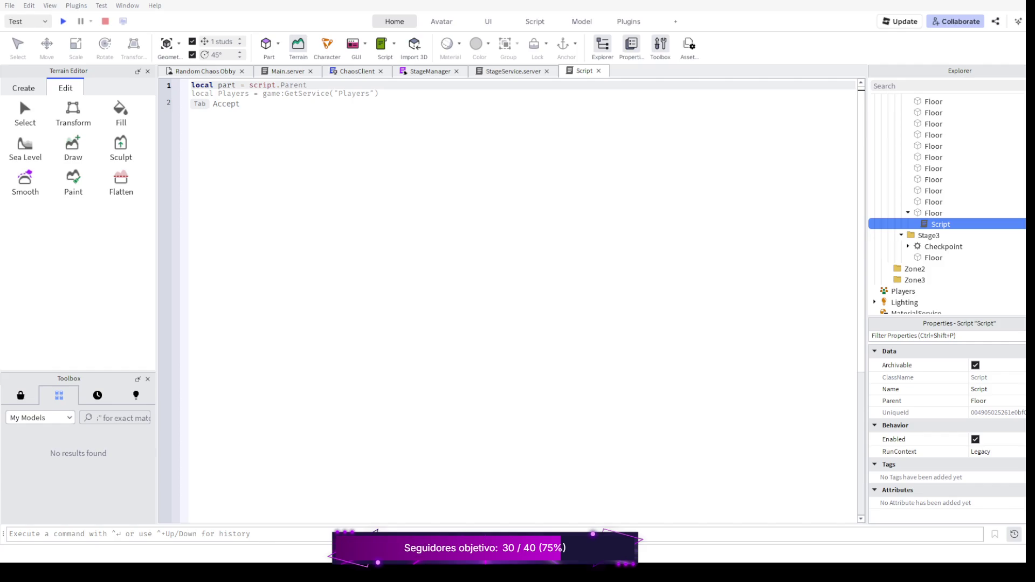
pyautogui.press('Return')
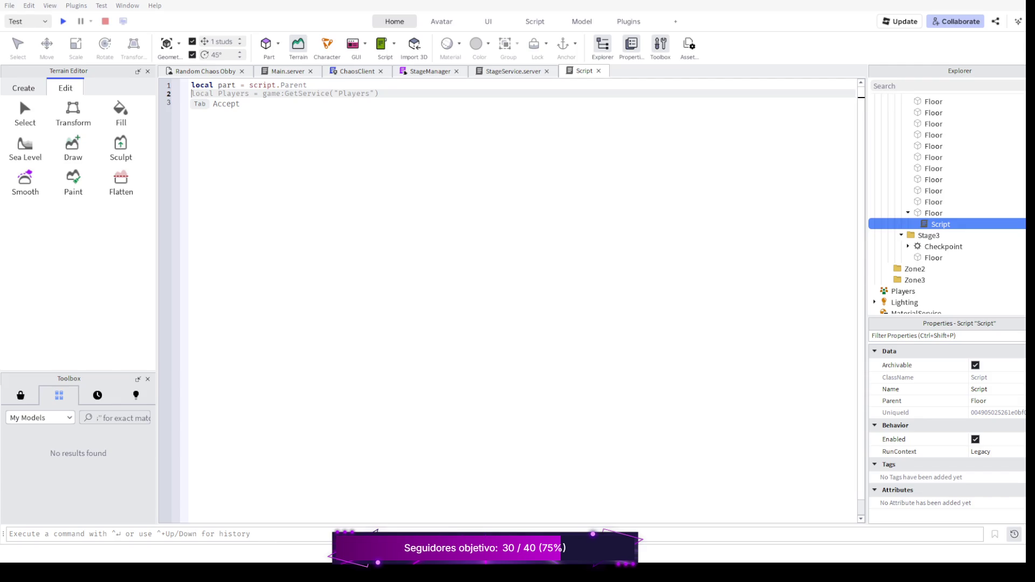
pyautogui.press('Tab')
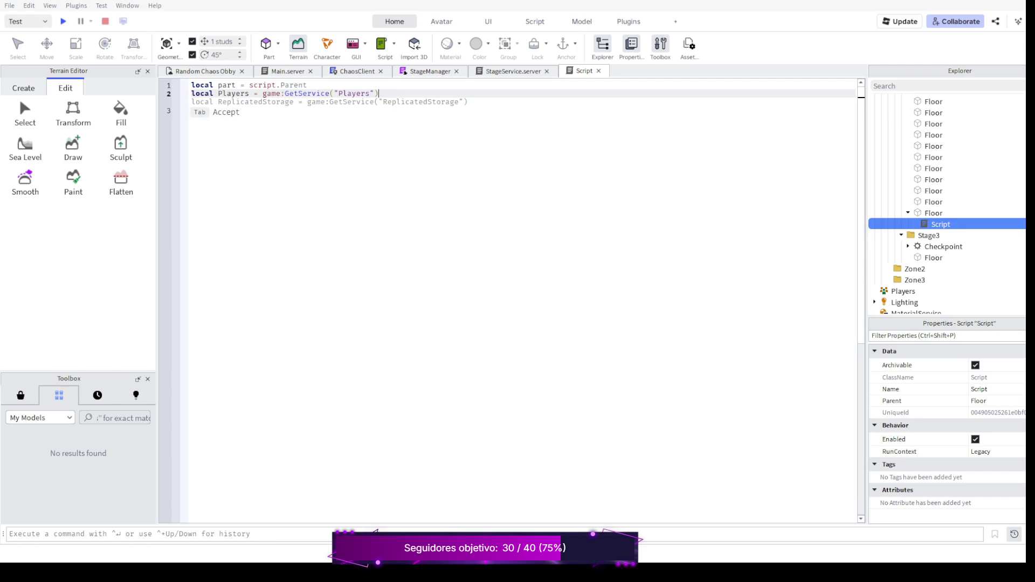
pyautogui.press('Return')
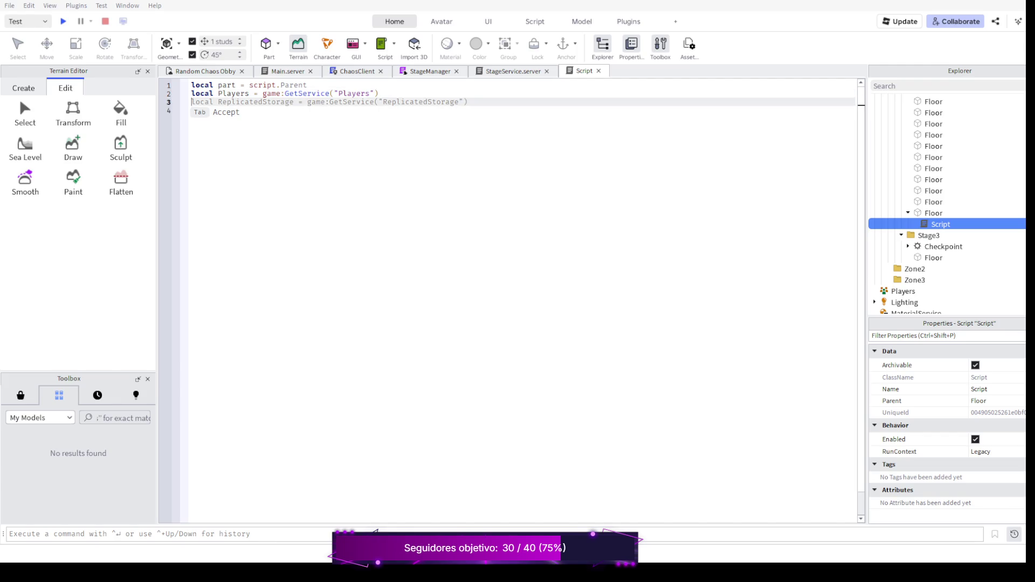
pyautogui.press('Tab')
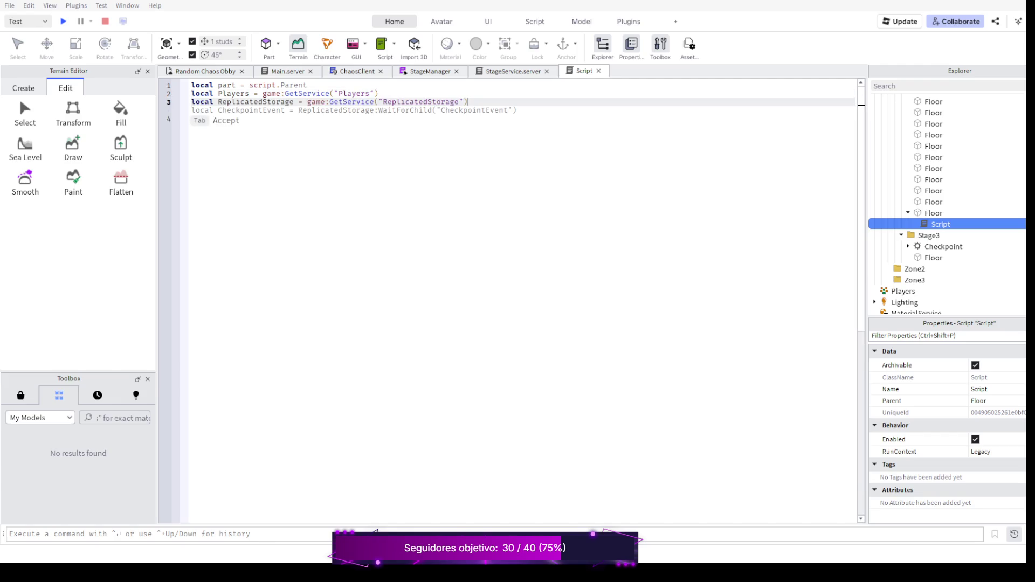
pyautogui.press('Return')
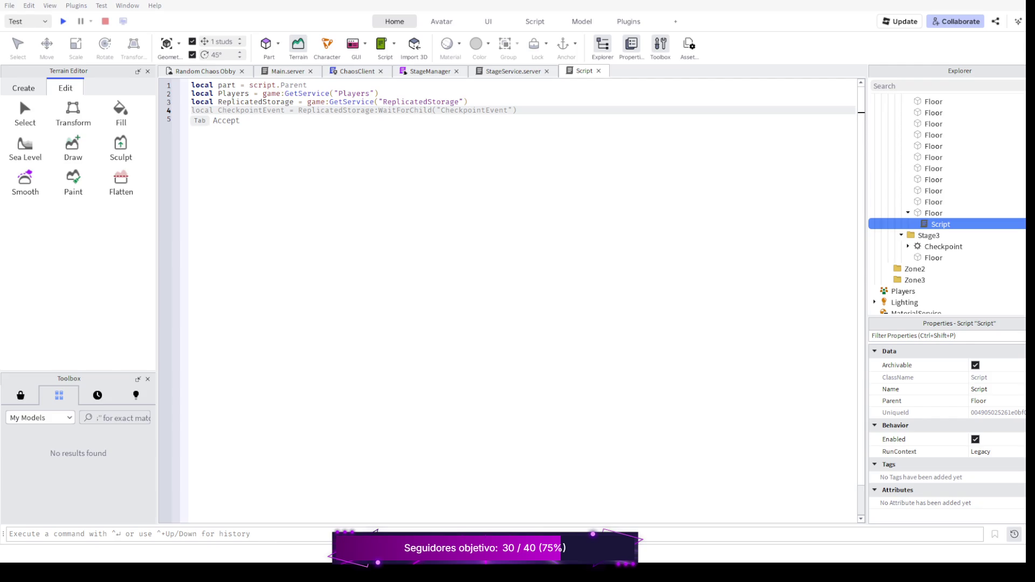
pyautogui.press('Tab')
pyautogui.press('Return')
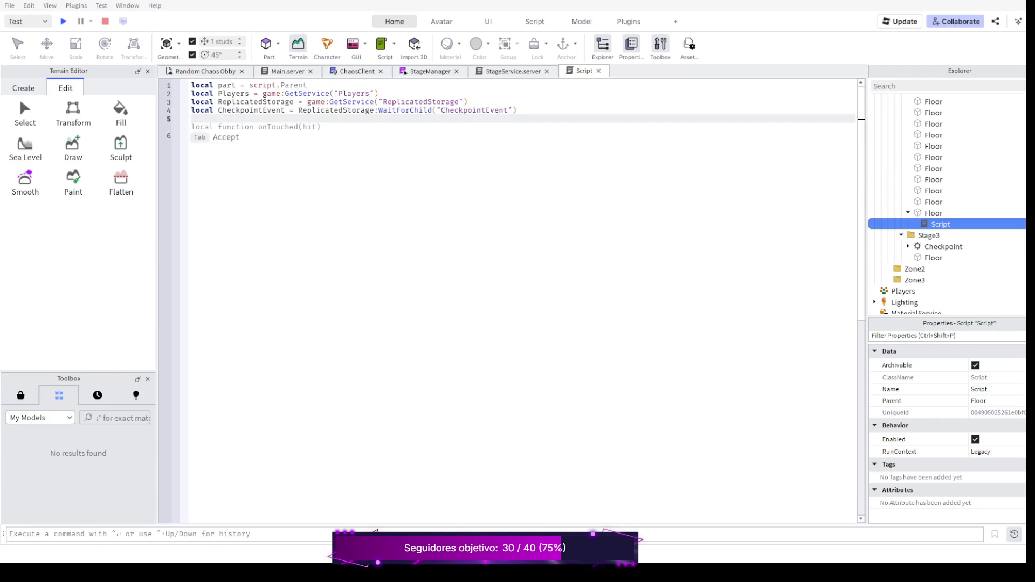
# Add the onTouched function firing CheckpointEvent for players below stage 2, then return to the obby scene
pyautogui.press('Tab')
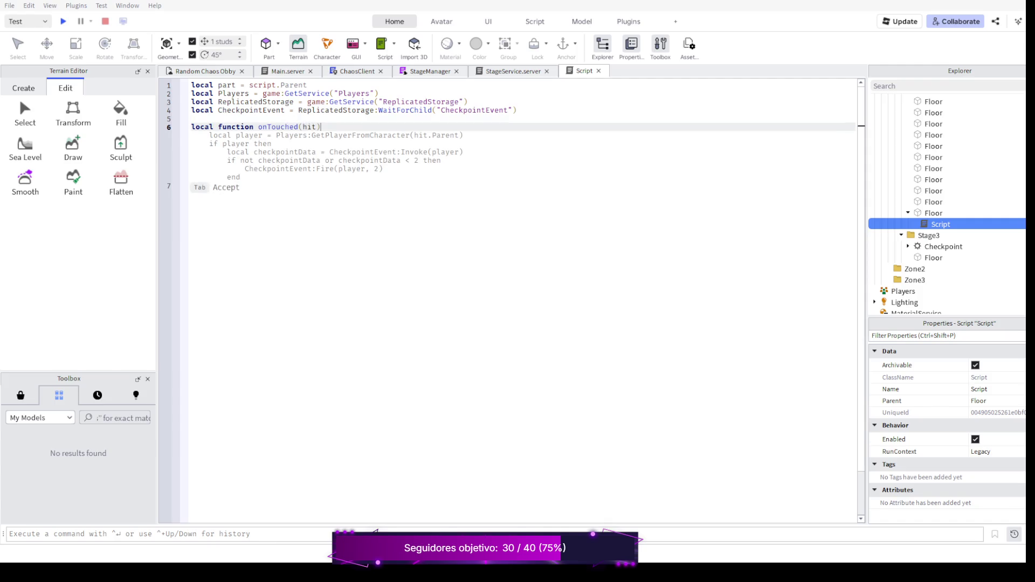
pyautogui.press('Tab')
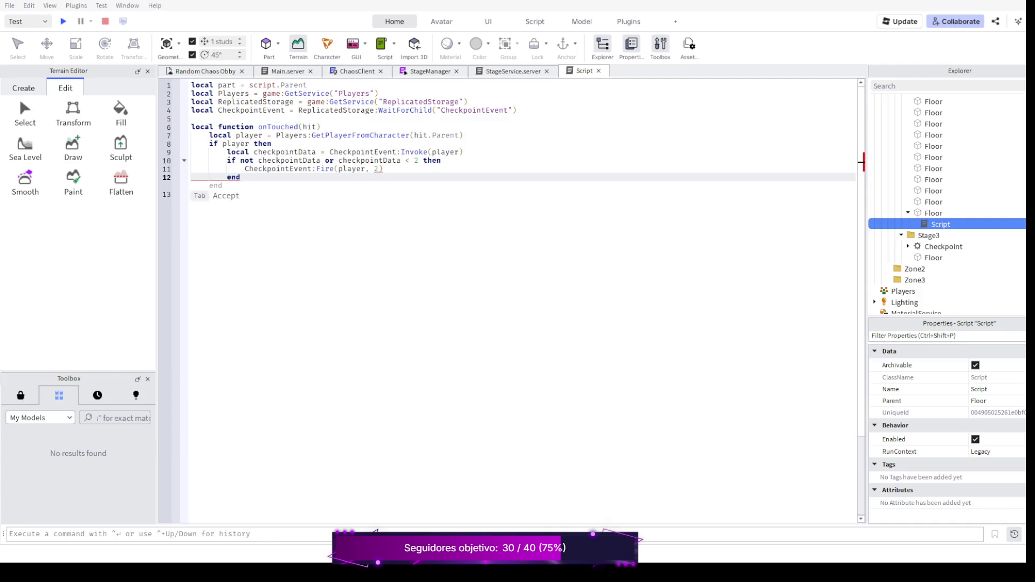
pyautogui.press('Tab')
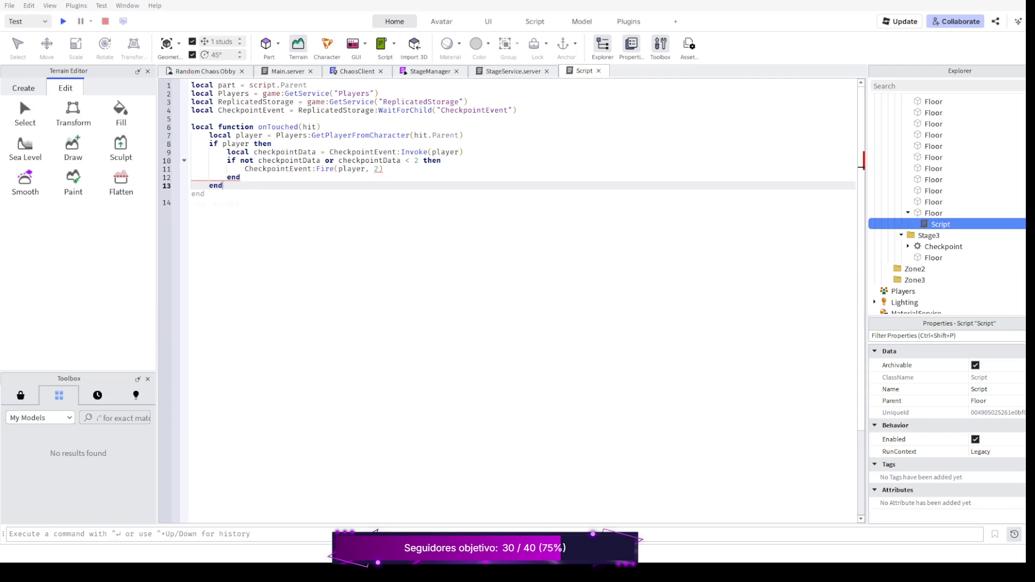
pyautogui.press('Tab')
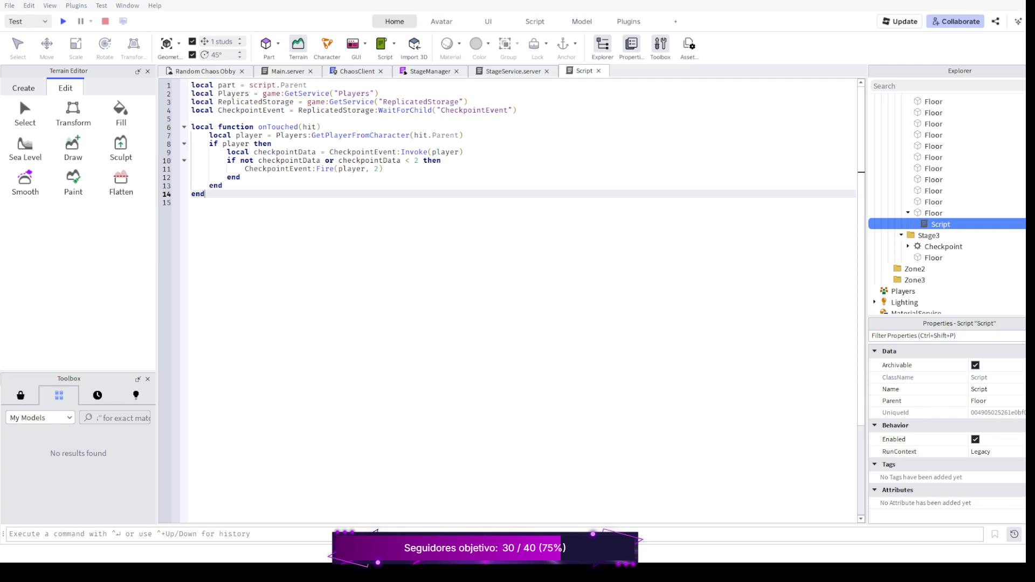
pyautogui.hotkey('ctrl', 'Tab')
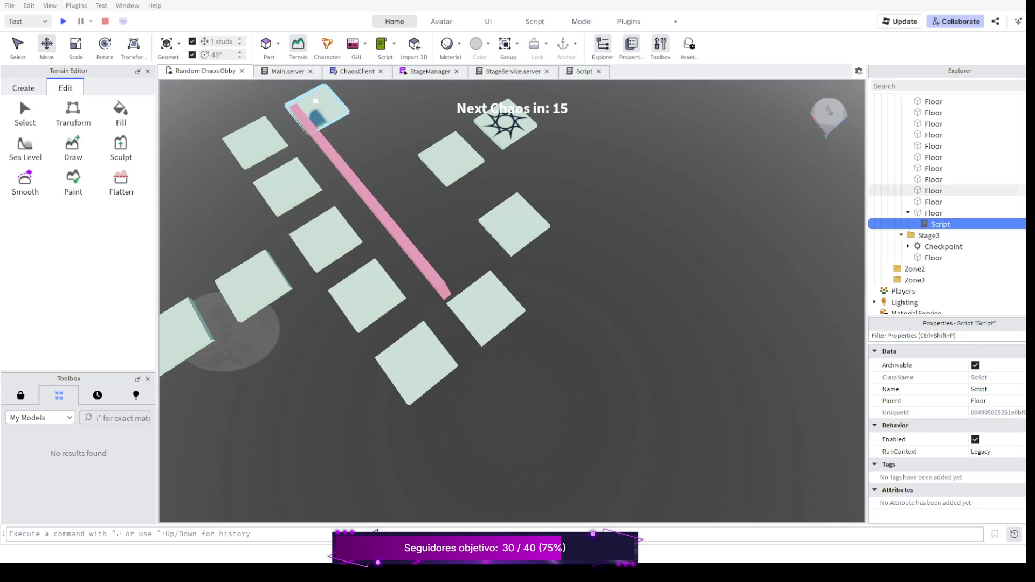
# Move the scripted Stage2 floor tile 6 studs along its X axis and start a playtest
pyautogui.click(445, 160)
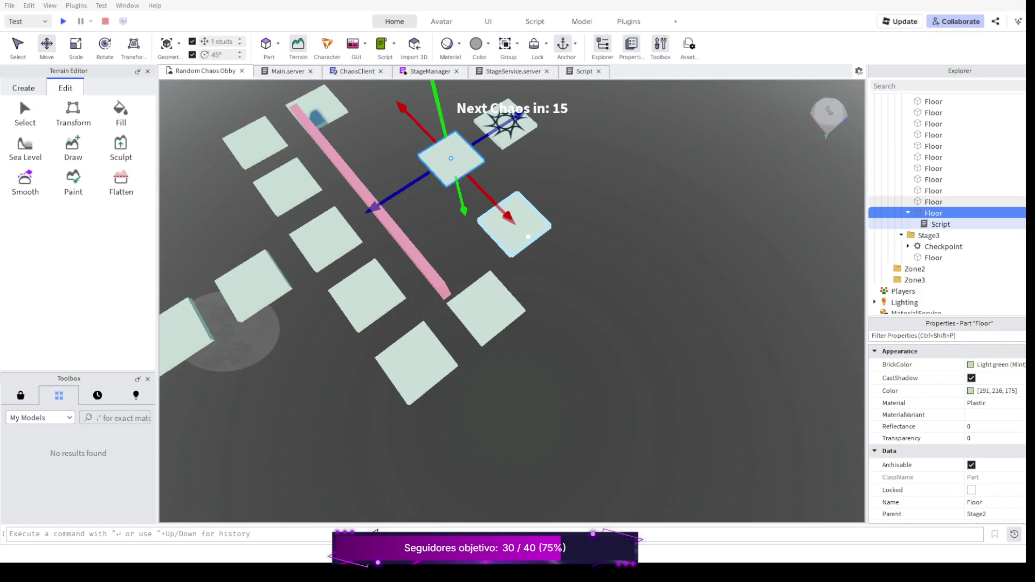
pyautogui.click(528, 236)
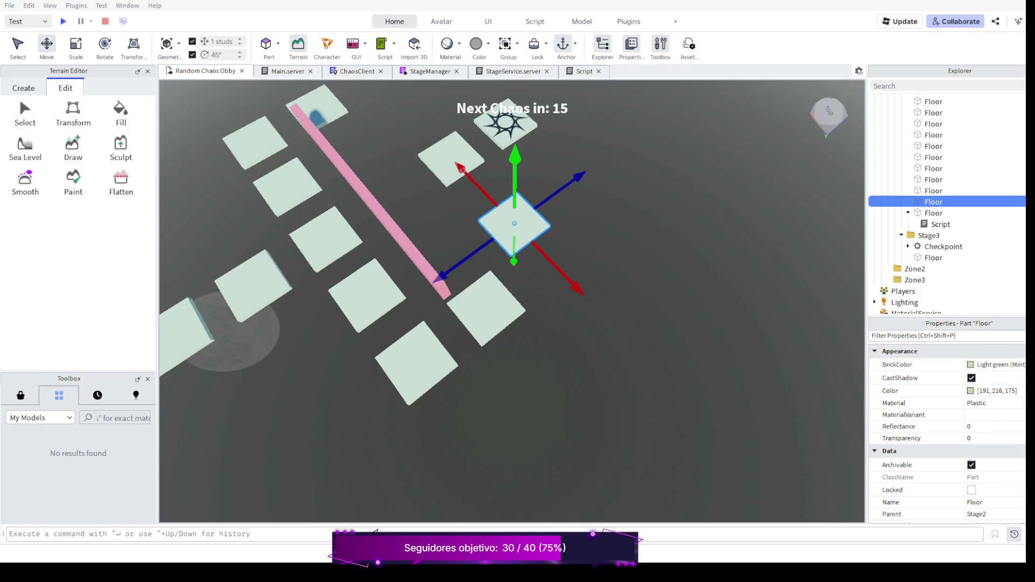
pyautogui.click(933, 213)
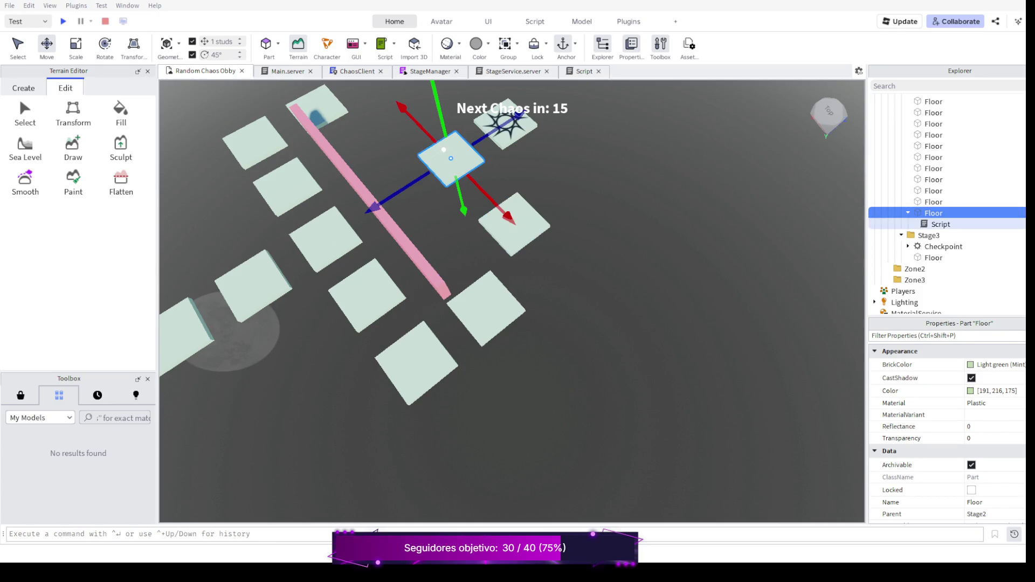
pyautogui.moveTo(493, 210)
pyautogui.mouseDown()
pyautogui.moveTo(489, 237)
pyautogui.moveTo(501, 253)
pyautogui.mouseUp()
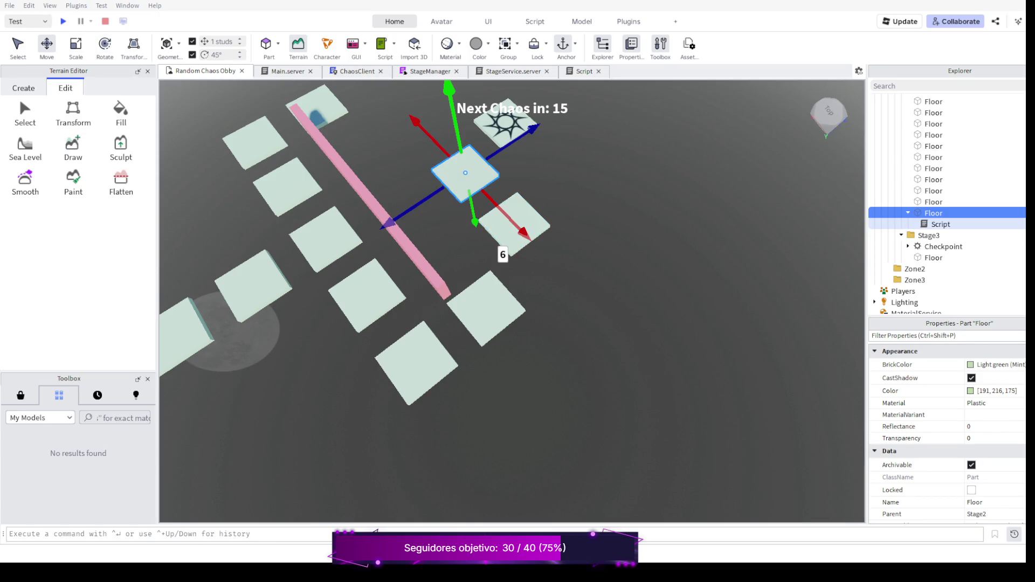
pyautogui.click(64, 21)
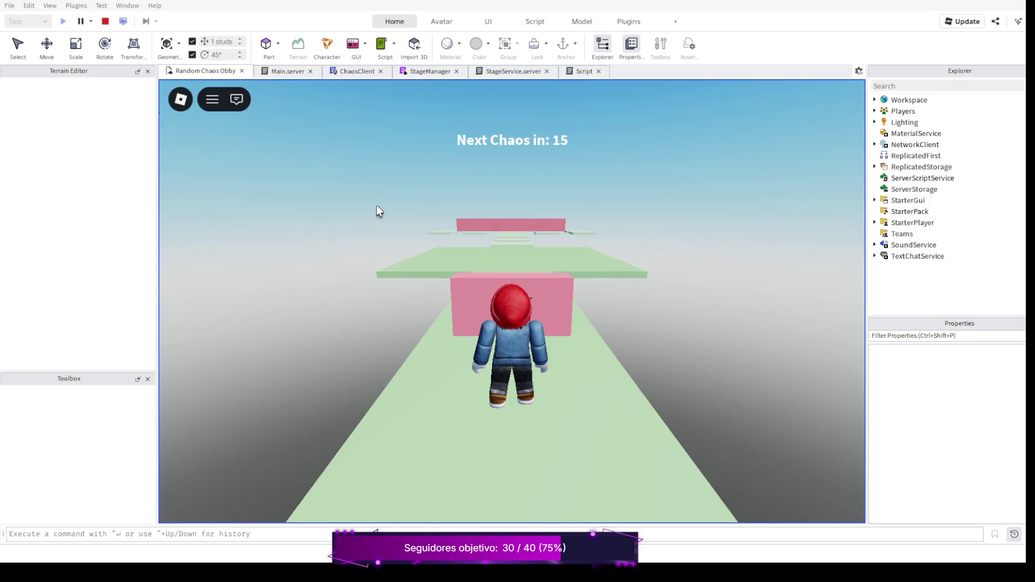
# Run and jump the character across the first platforms past the pink block
pyautogui.press('w')
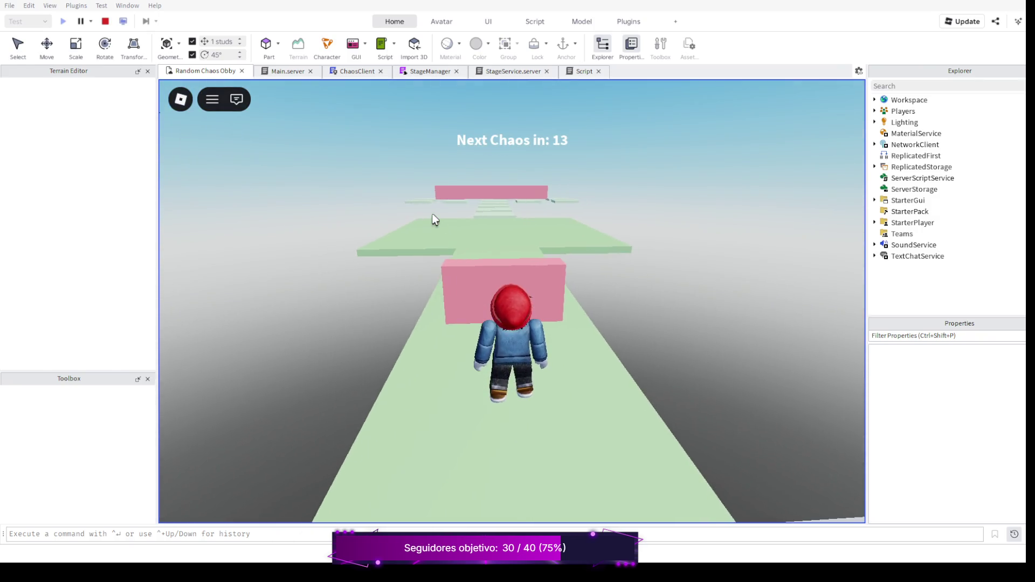
pyautogui.press('w')
pyautogui.press('space')
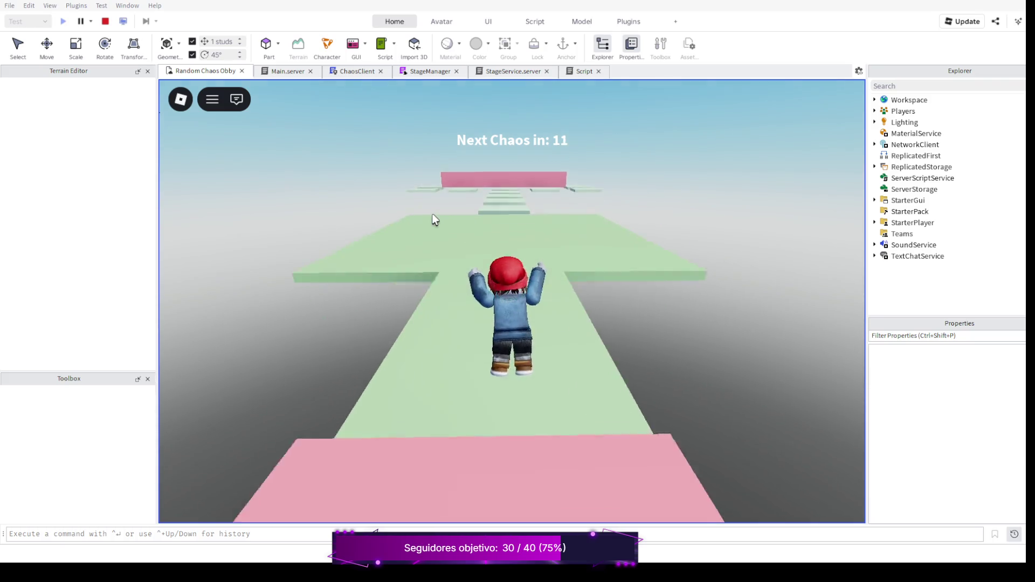
pyautogui.press('w')
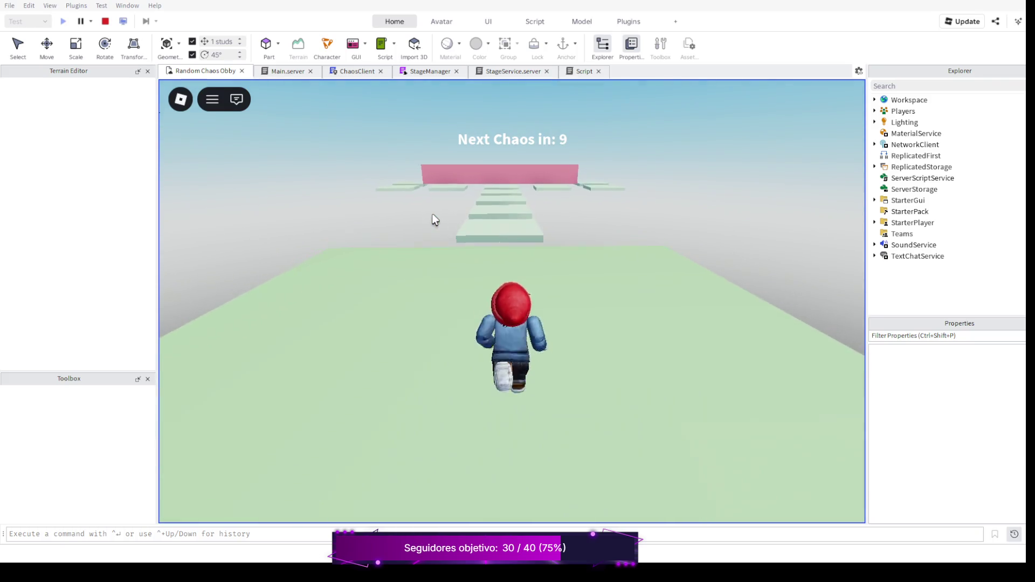
pyautogui.press('w')
pyautogui.press('space')
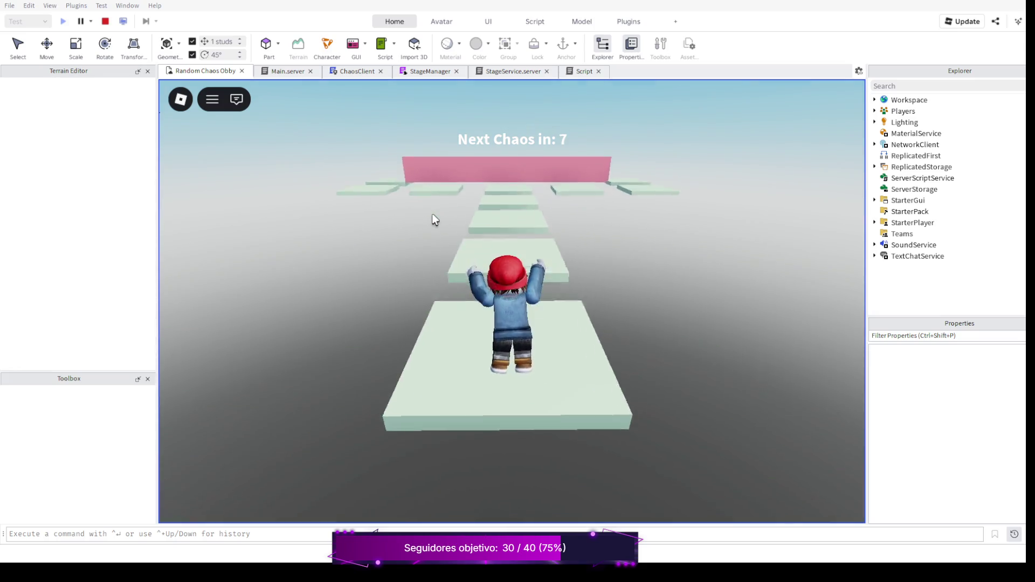
pyautogui.press('w')
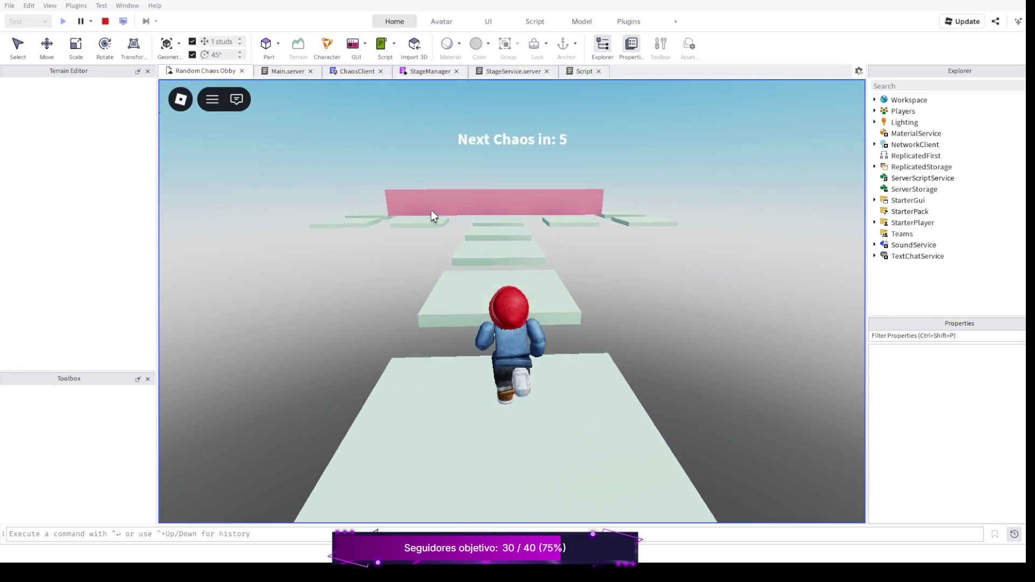
pyautogui.press('space')
pyautogui.press('w')
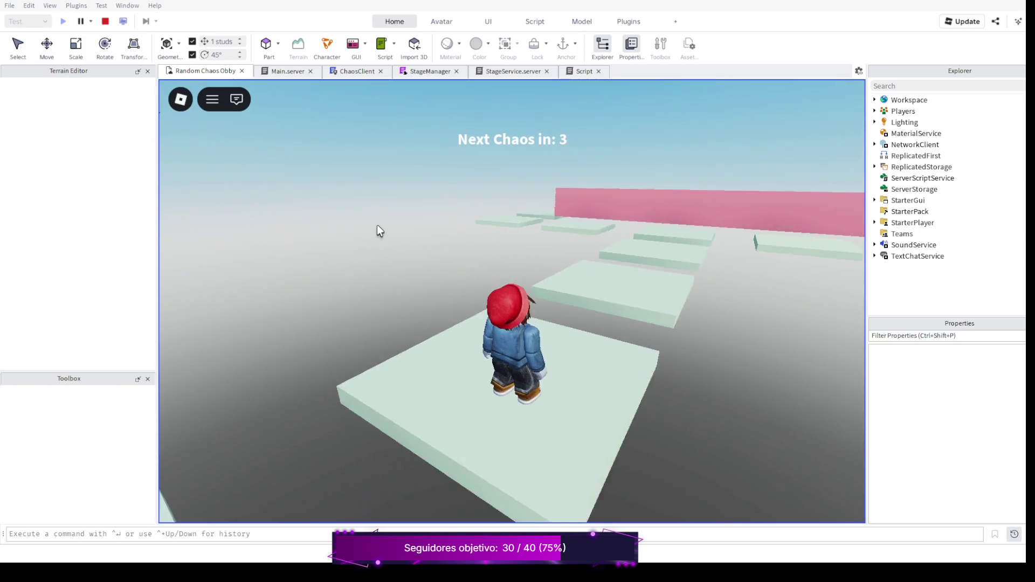
pyautogui.press('space')
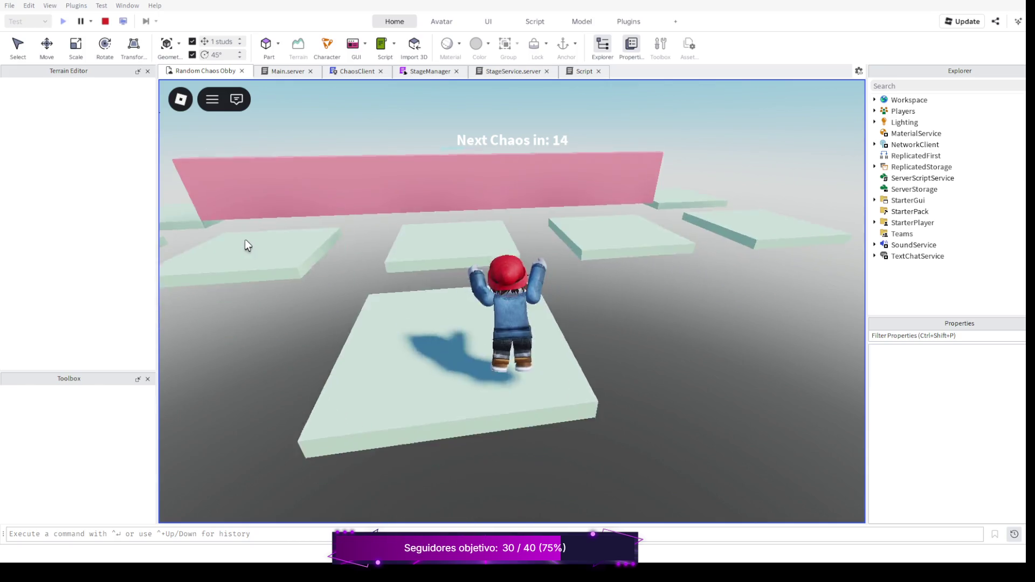
# Steer right and left while jumping across the following platforms
pyautogui.press('d')
pyautogui.press('w')
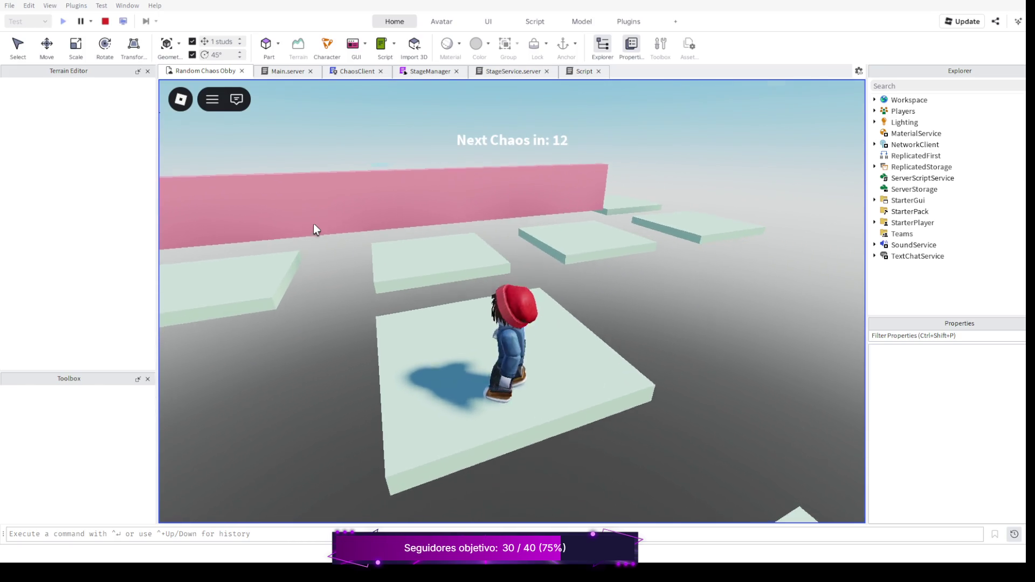
pyautogui.press('space')
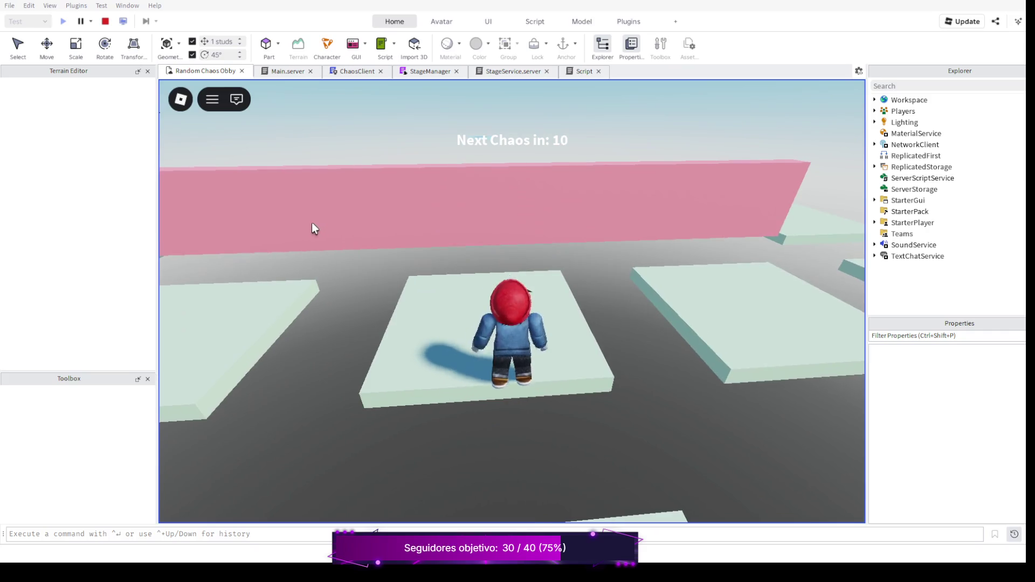
pyautogui.press('d')
pyautogui.press('w')
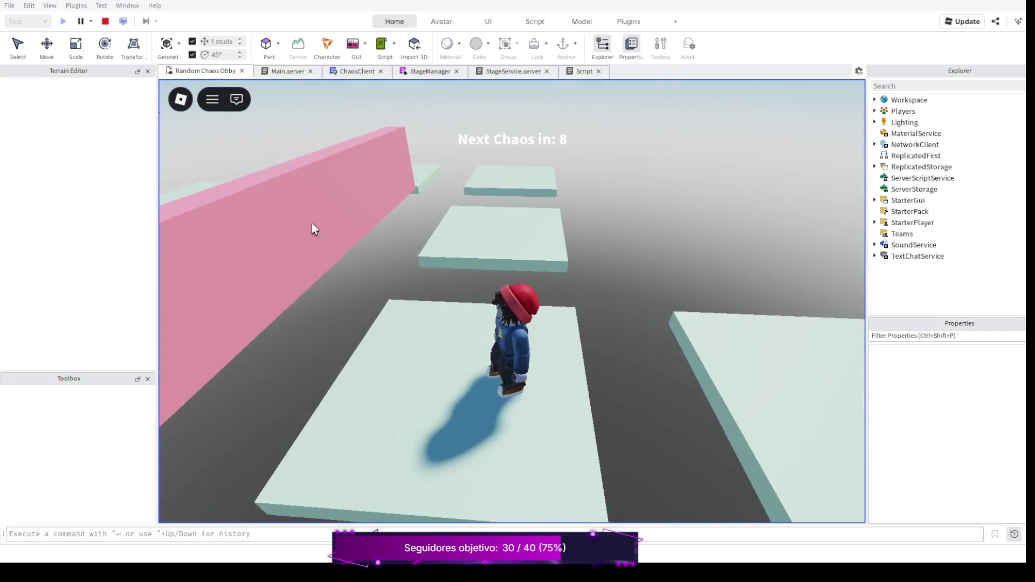
pyautogui.press('space')
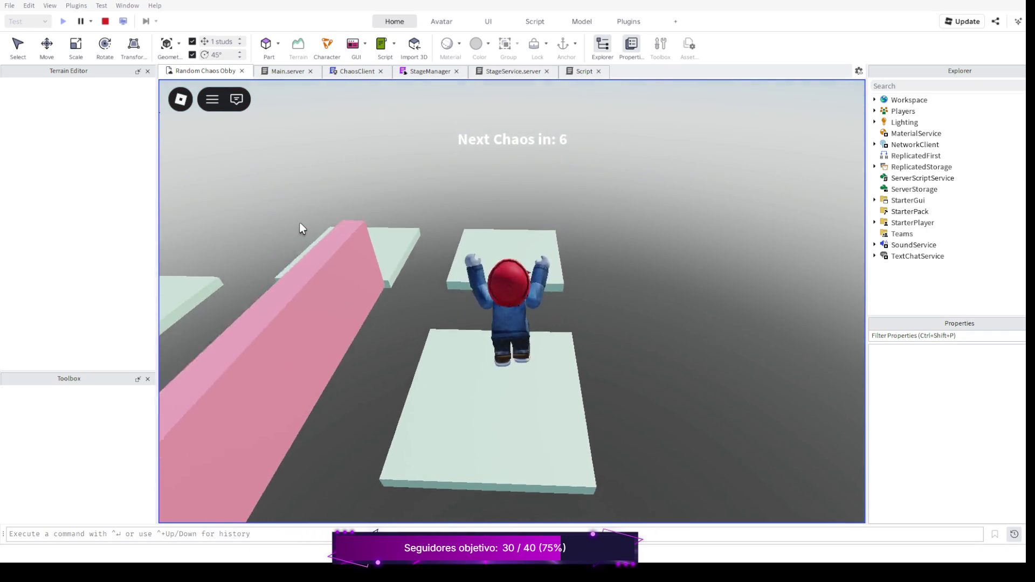
pyautogui.press('w')
pyautogui.press('space')
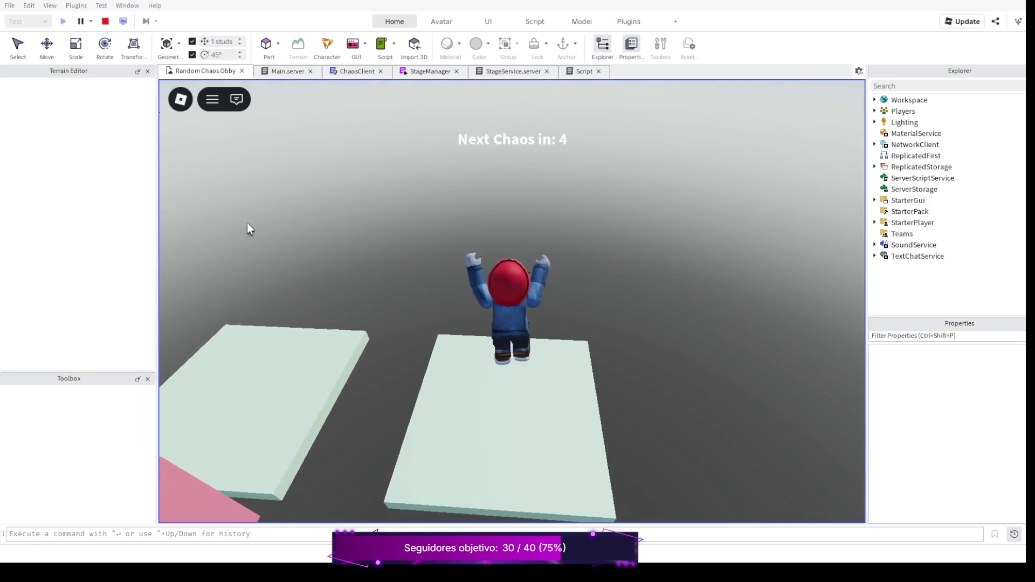
pyautogui.press('a')
pyautogui.press('w')
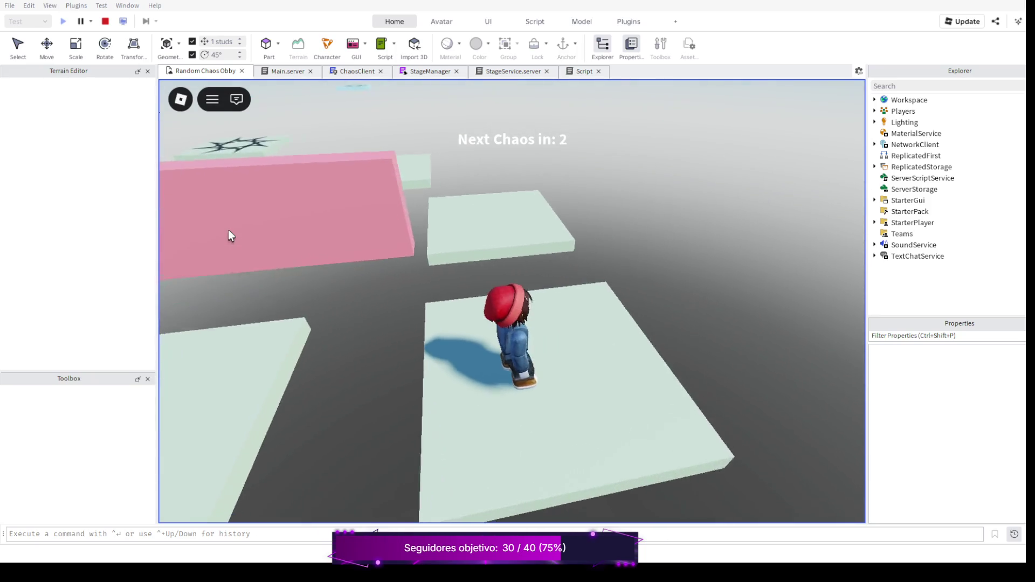
pyautogui.press('space')
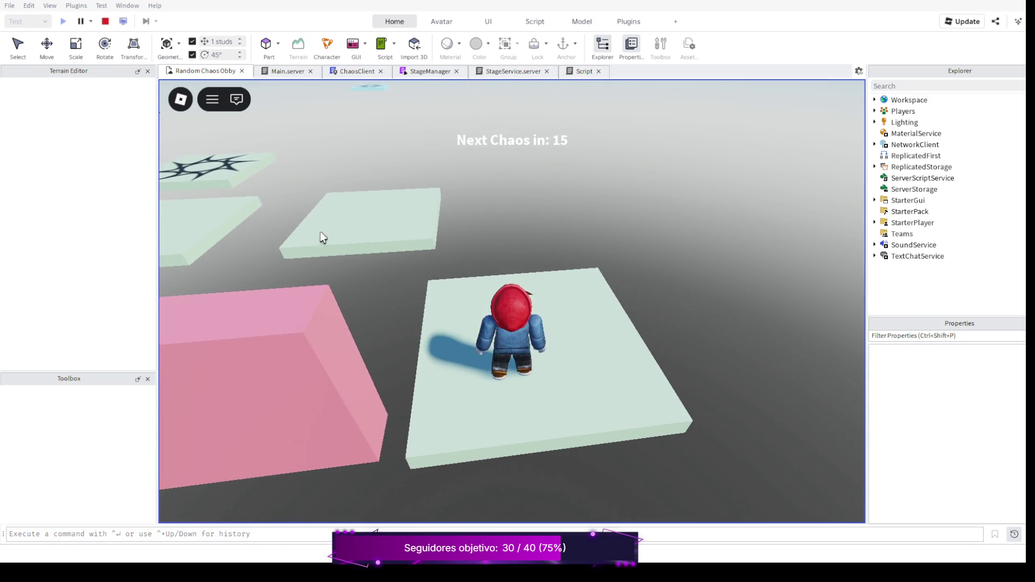
# Turn toward the star platform, jump on it, and end the playtest
pyautogui.press('a')
pyautogui.press('a')
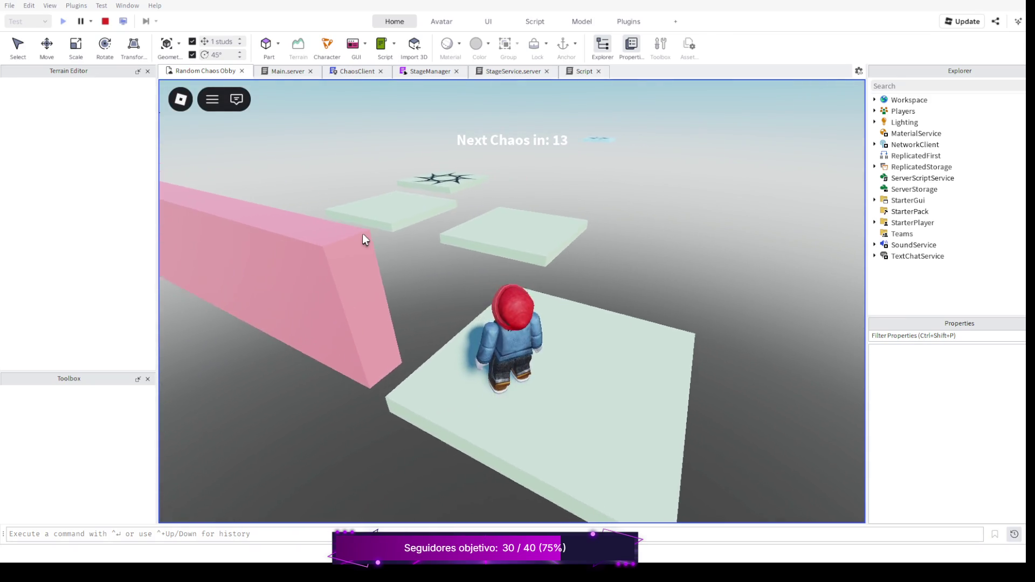
pyautogui.press('a')
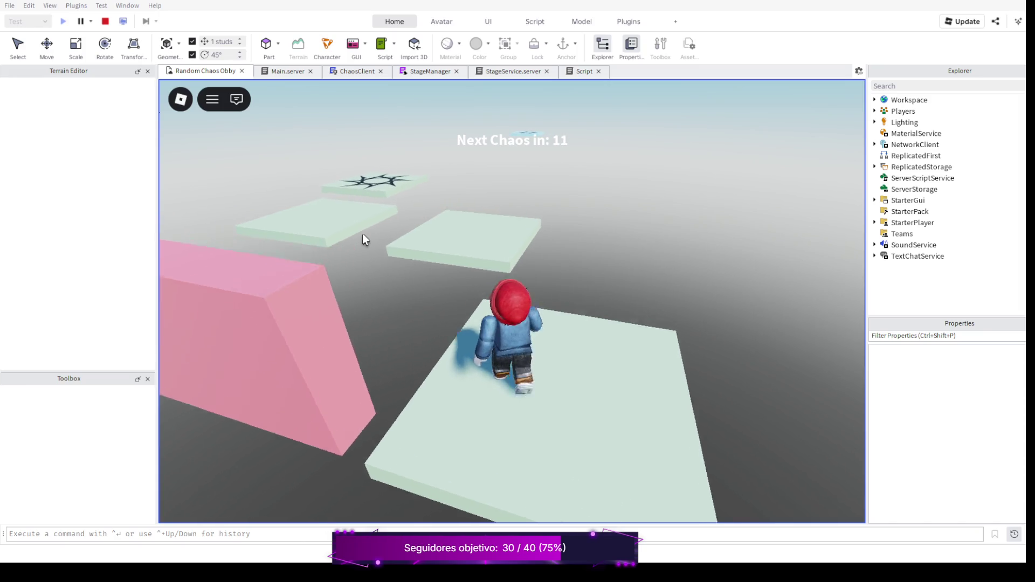
pyautogui.press('a')
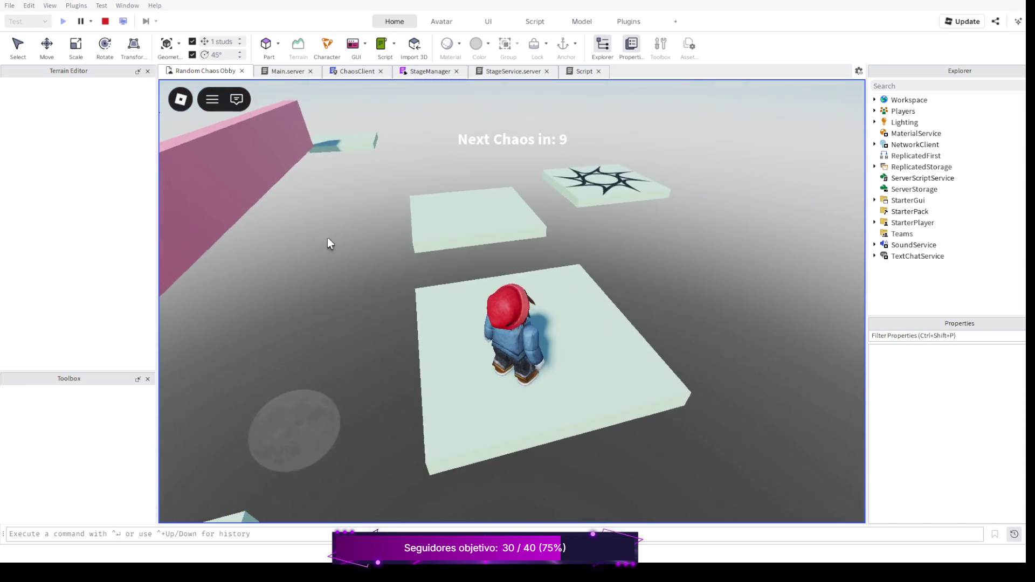
pyautogui.press('space')
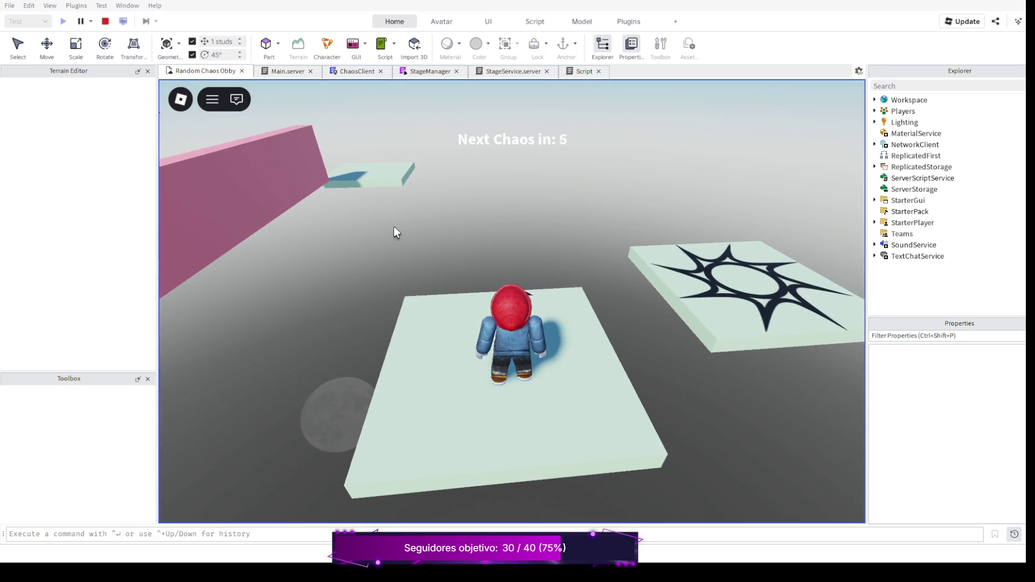
pyautogui.press('space')
pyautogui.press('space')
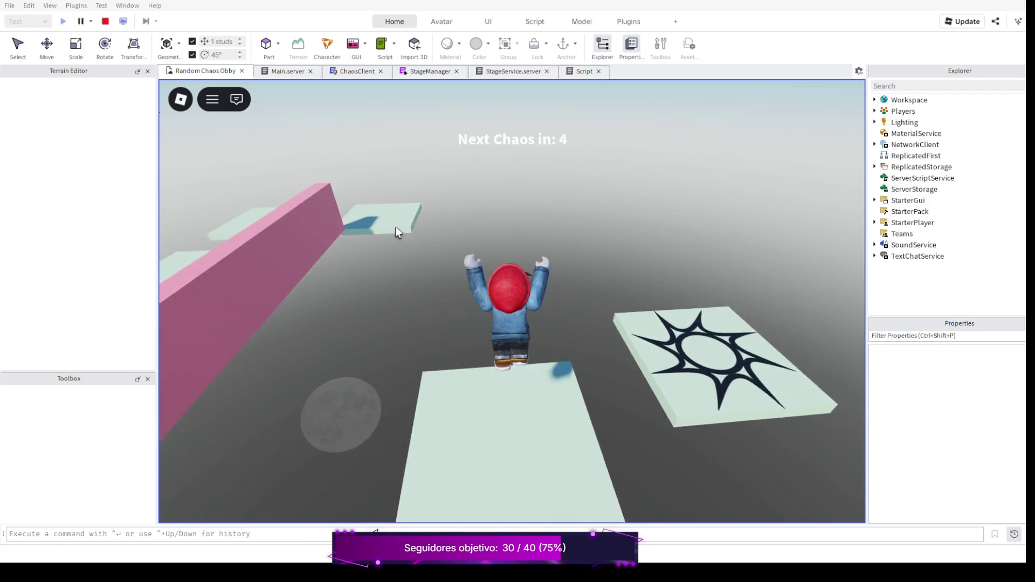
pyautogui.press('space')
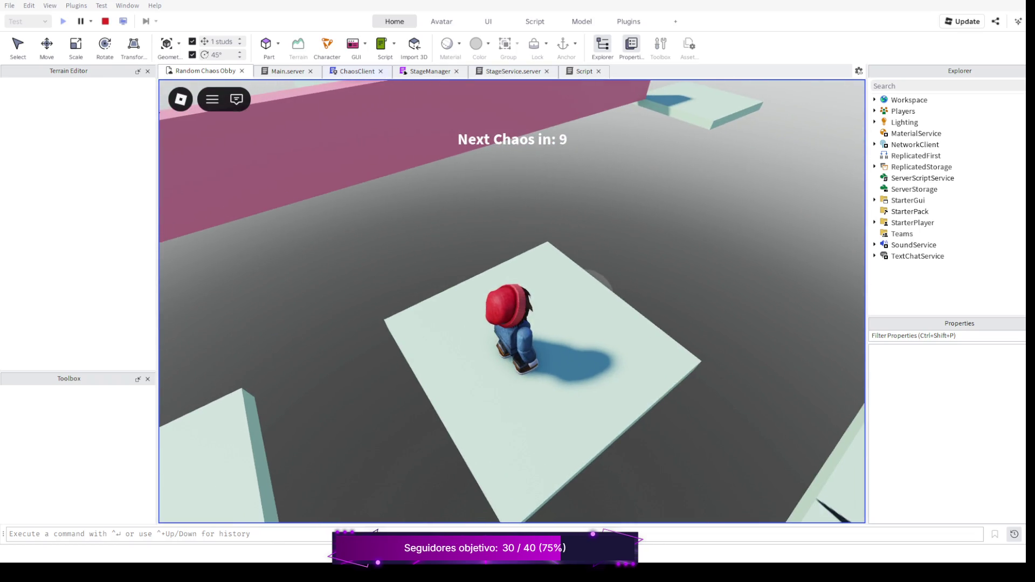
pyautogui.click(105, 21)
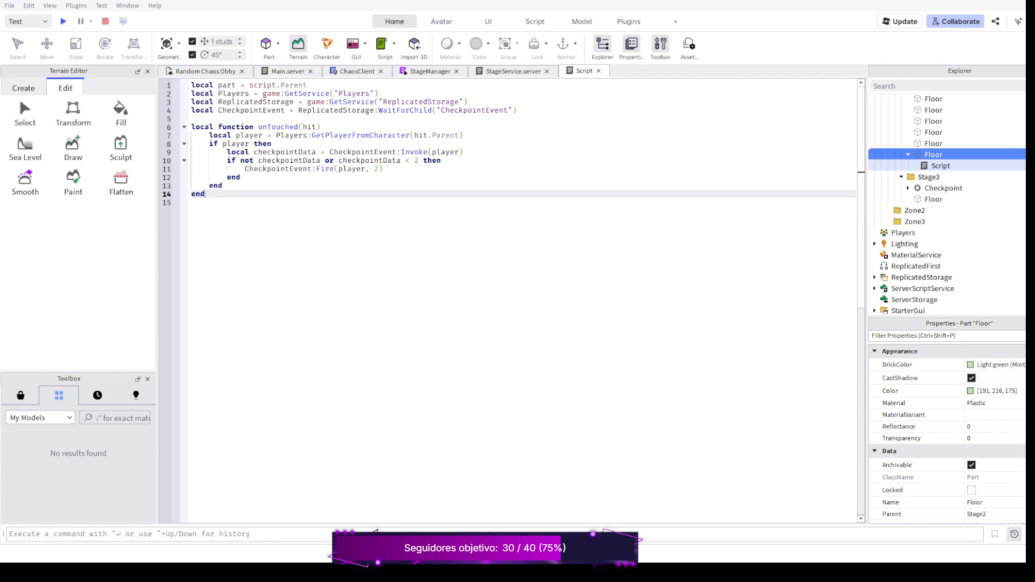
# Delete lines 2–14 of the floor script, keeping only local part = script.Parent
pyautogui.hotkey('shift', 'Up')
pyautogui.hotkey('shift', 'Up')
pyautogui.hotkey('shift', 'Up')
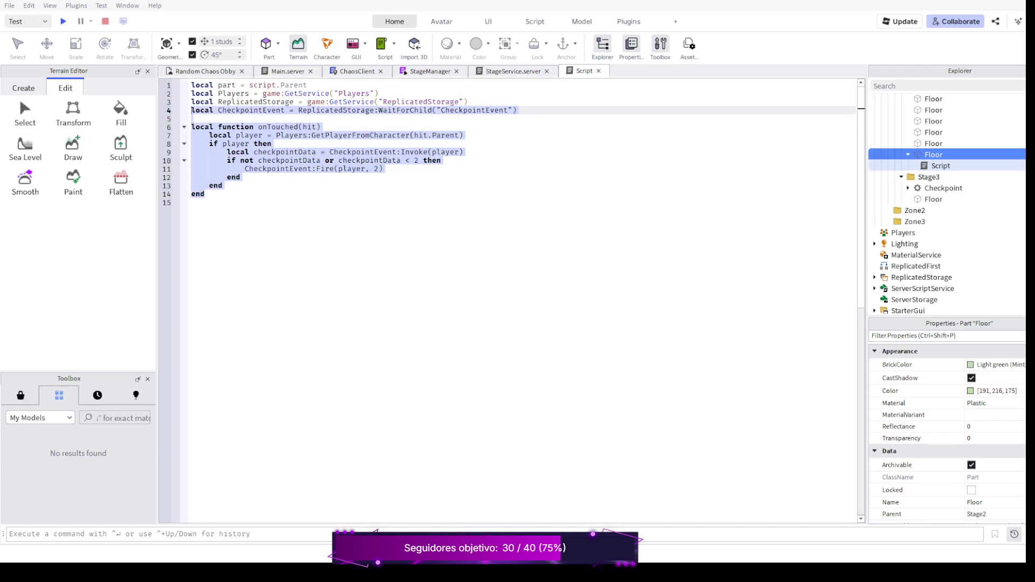
pyautogui.hotkey('shift', 'Up')
pyautogui.hotkey('shift', 'Up')
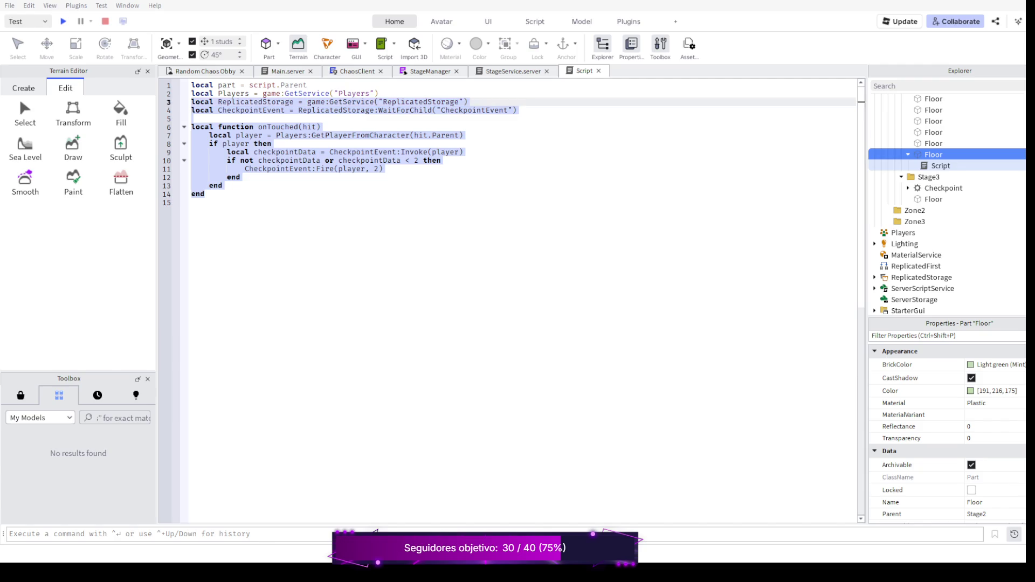
pyautogui.press('BackSpace')
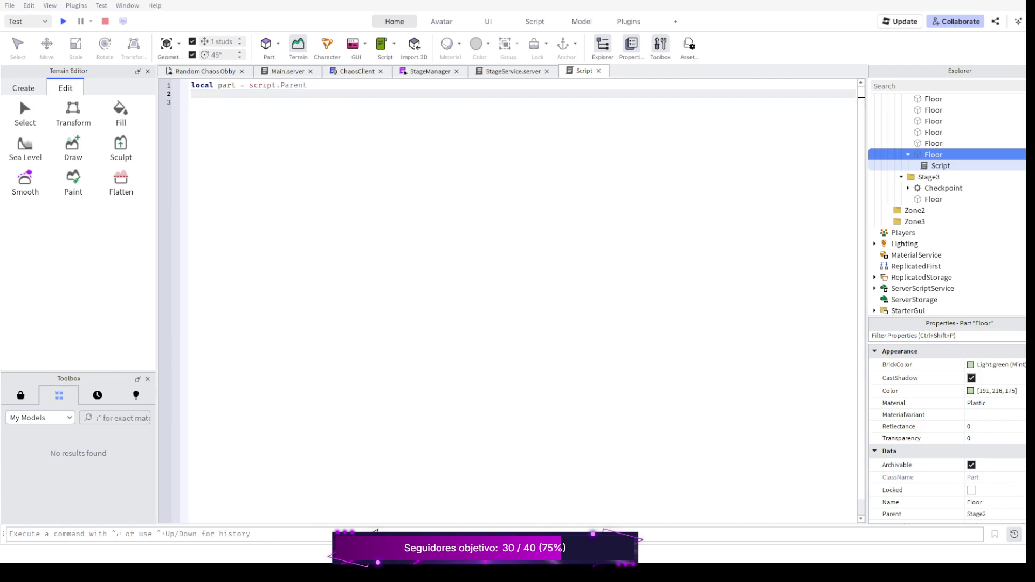
# Add a part.Touched handler setting the touching humanoid's Health to 0, then return to the 3D view
pyautogui.press('Return')
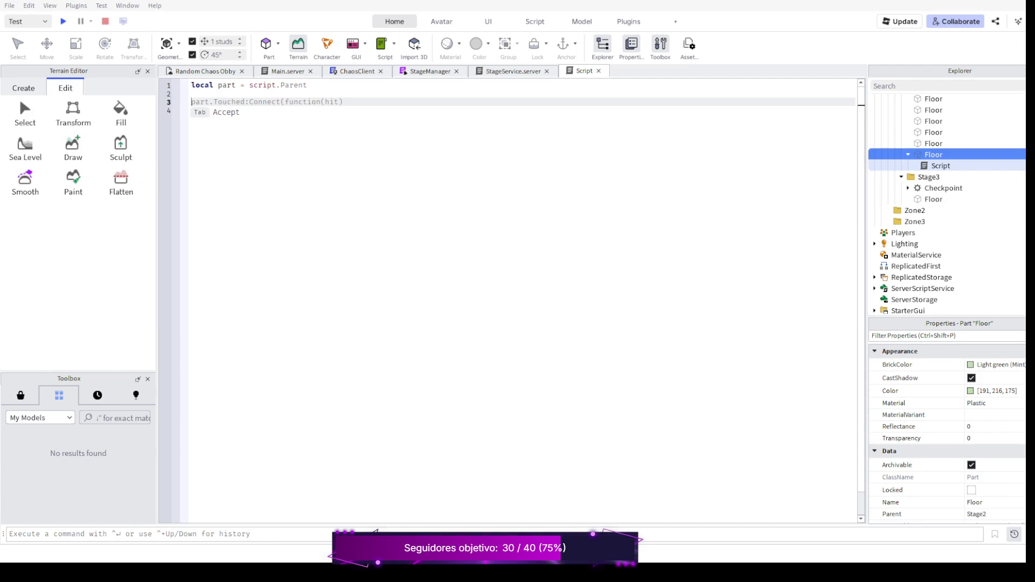
pyautogui.press('Tab')
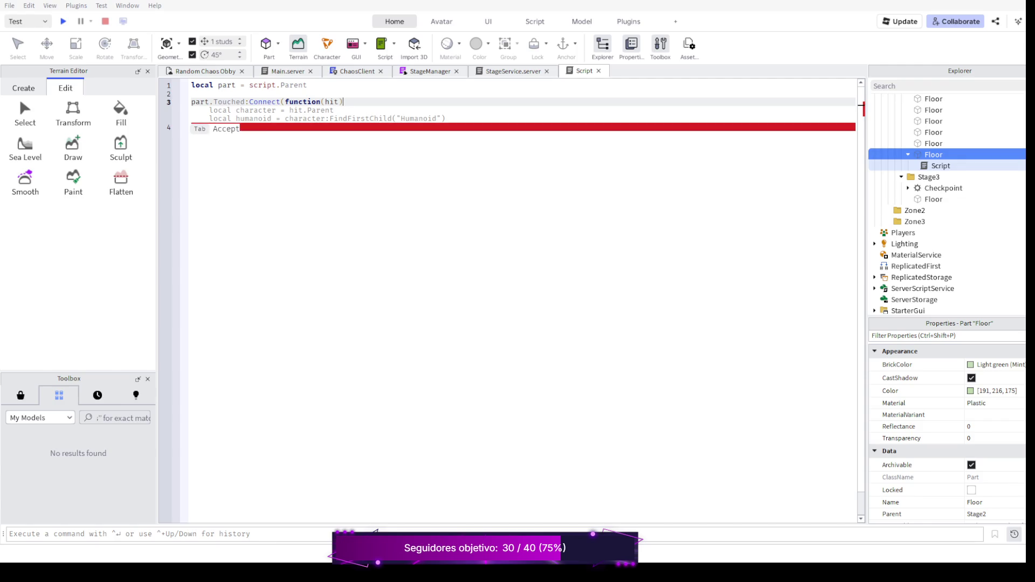
pyautogui.press('Tab')
pyautogui.press('Tab')
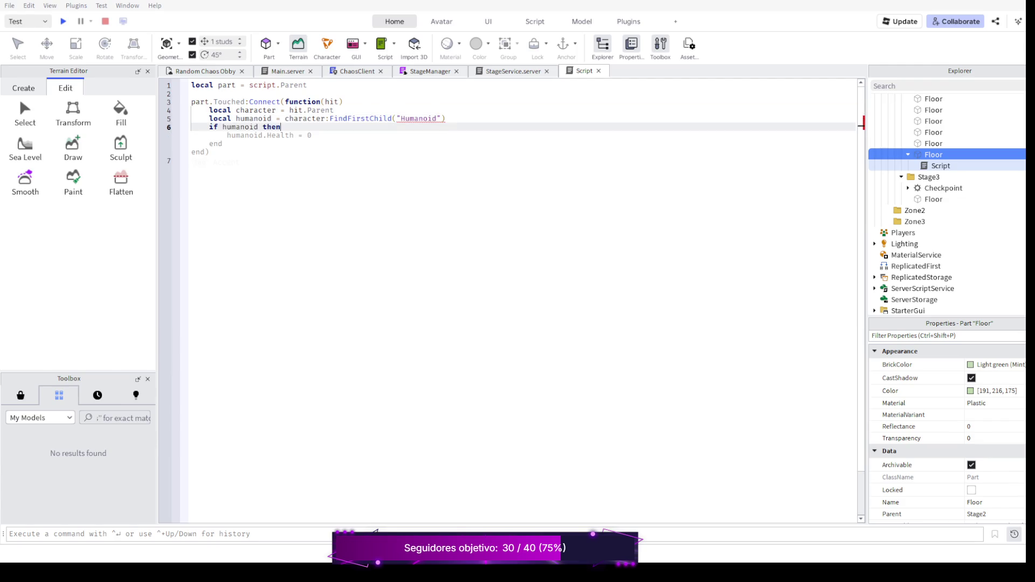
pyautogui.press('Tab')
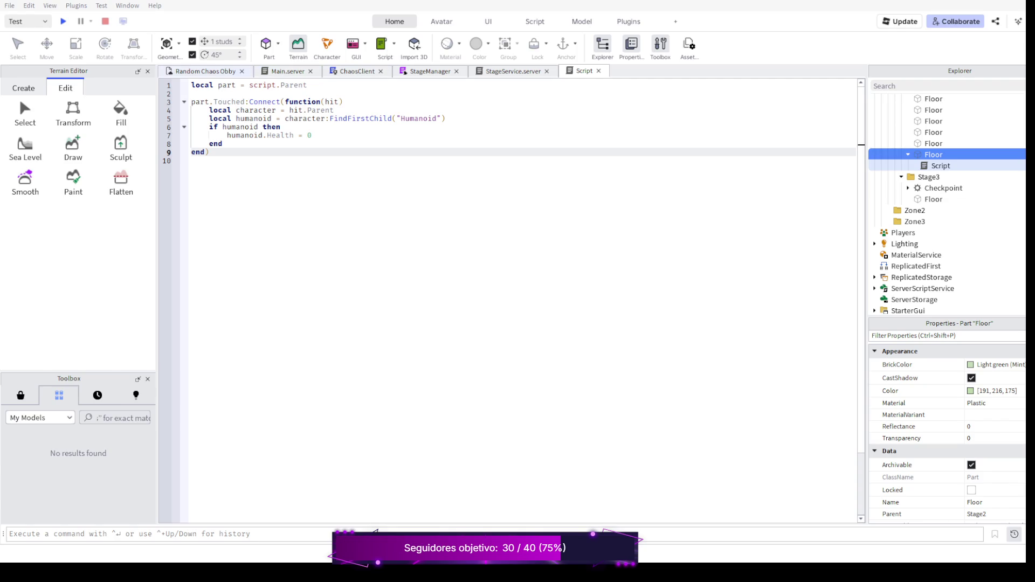
pyautogui.hotkey('ctrl', 'Tab')
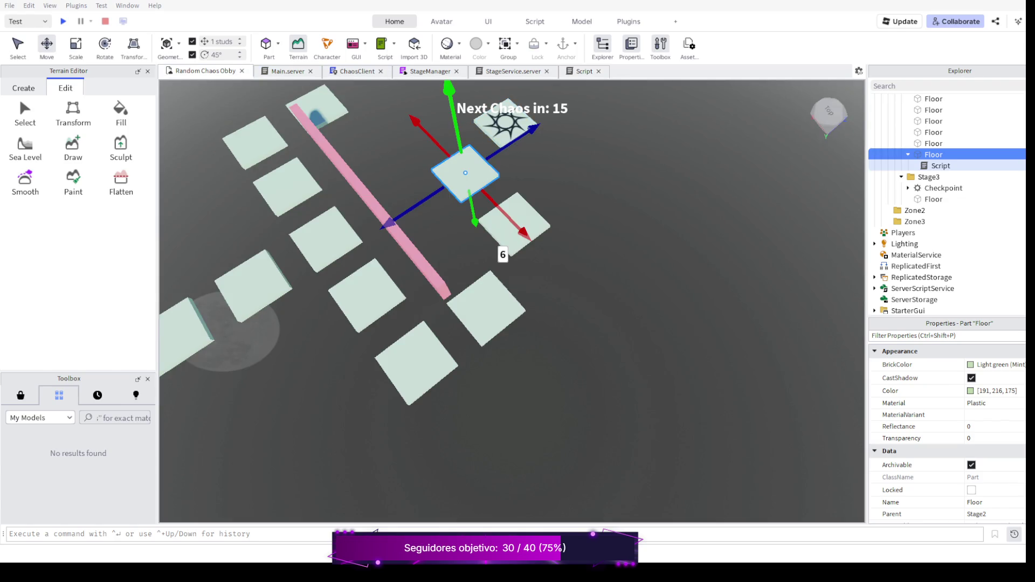
# Duplicate the scripted floor with Ctrl+D and drag the copy toward the start platform
pyautogui.press('a')
pyautogui.press('s')
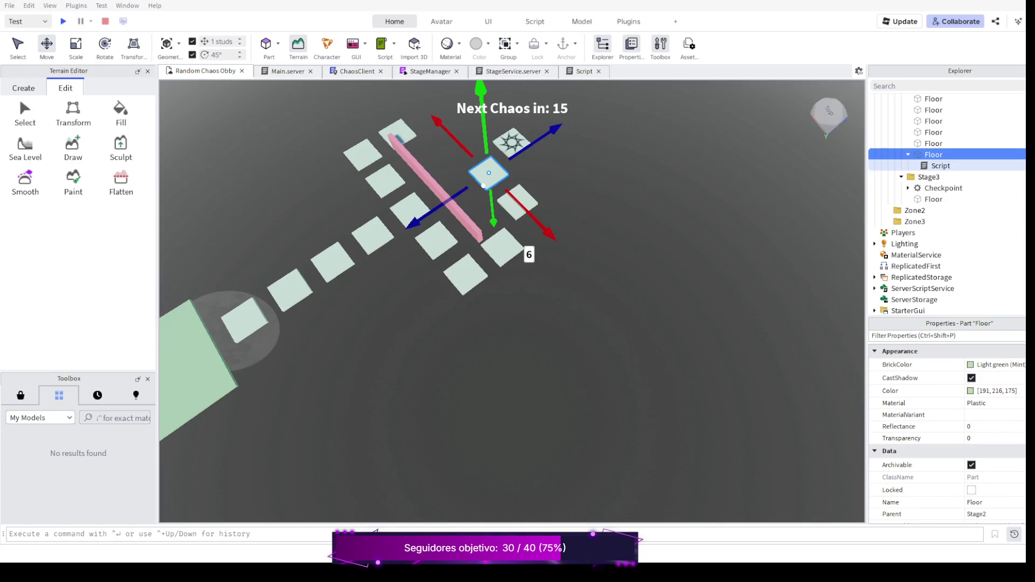
pyautogui.hotkey('ctrl', 'd')
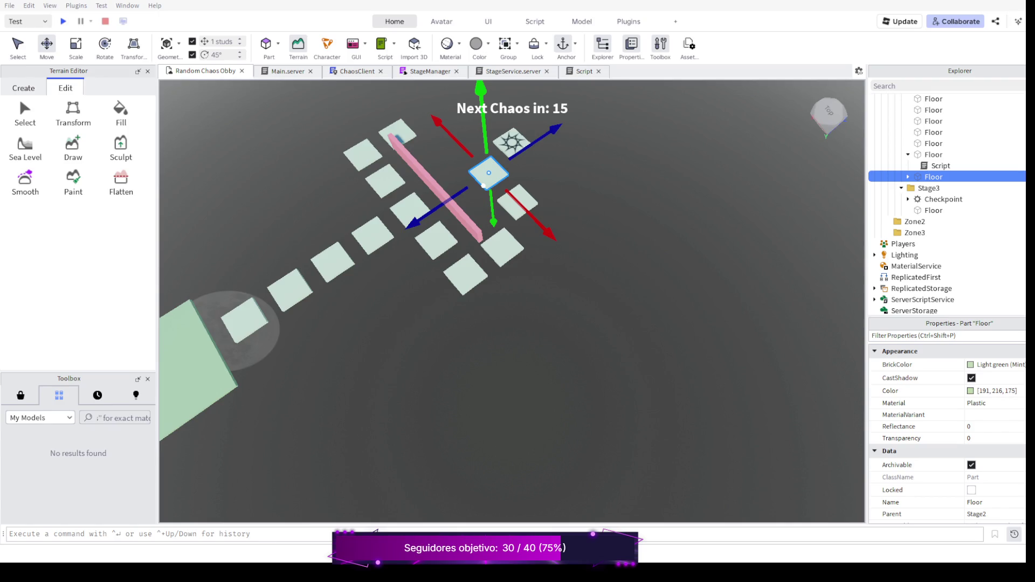
pyautogui.moveTo(409, 226); pyautogui.dragTo(192, 372)
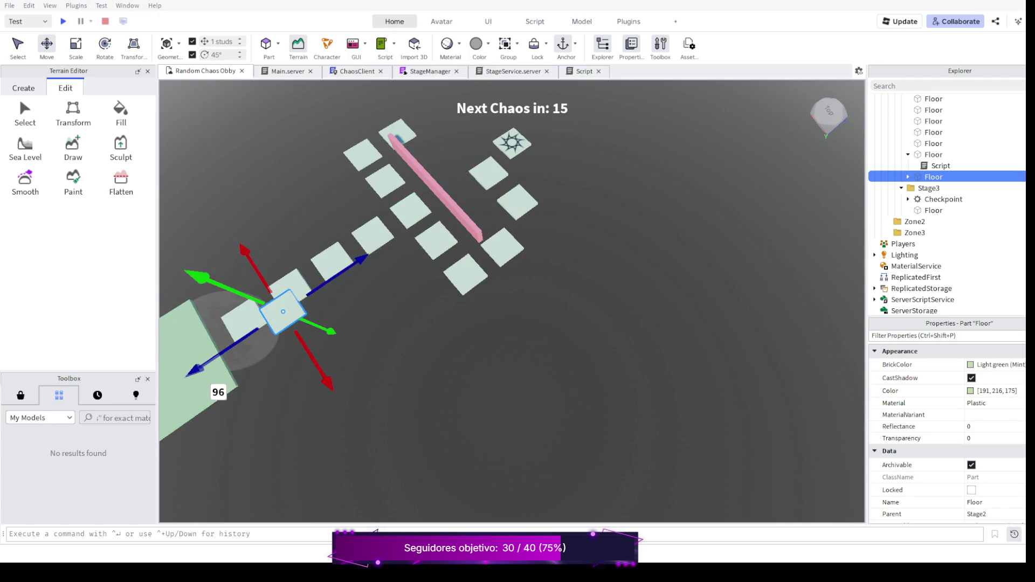
pyautogui.moveTo(315, 360); pyautogui.dragTo(329, 383)
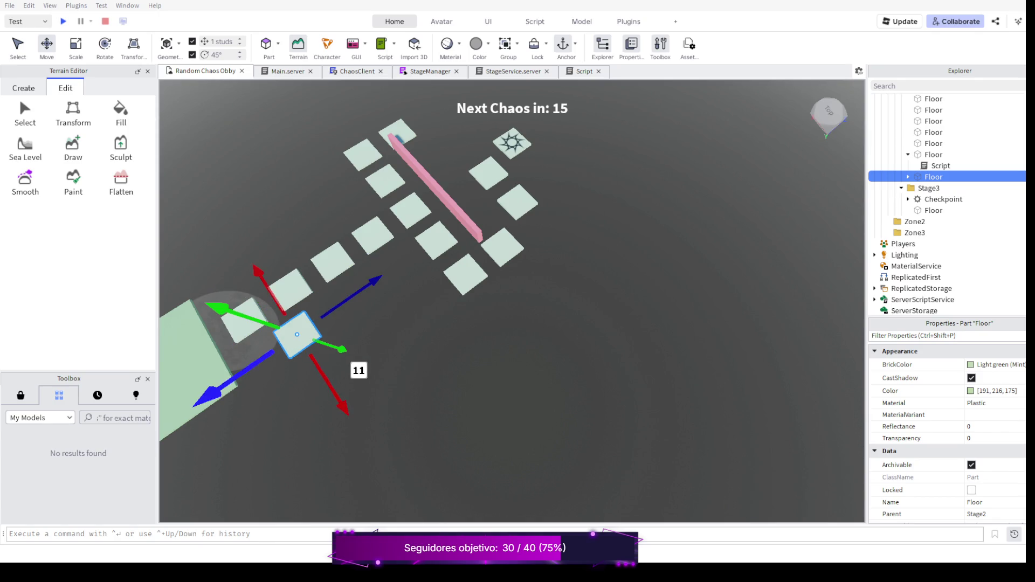
pyautogui.moveTo(221, 388); pyautogui.dragTo(182, 415)
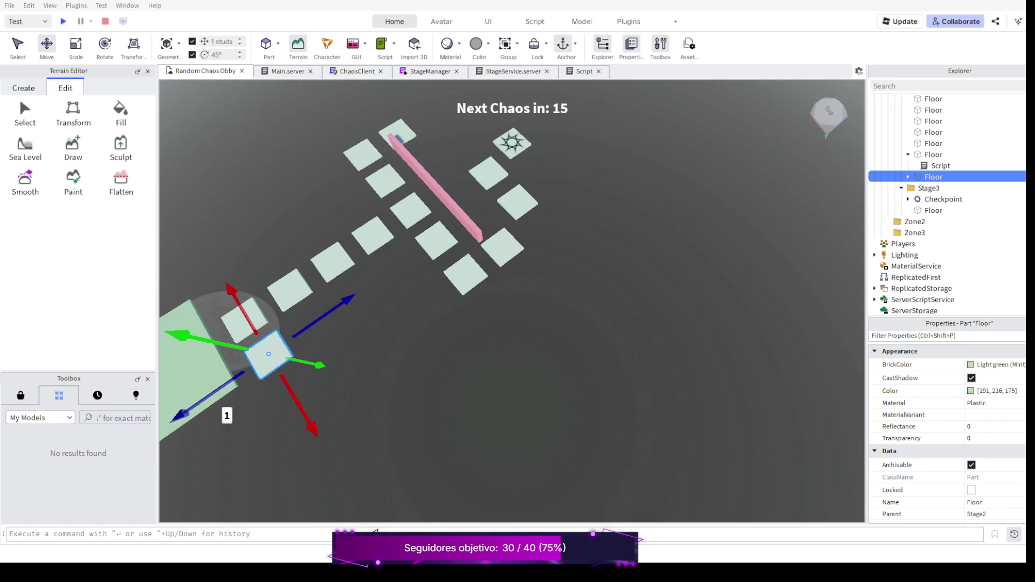
# Fine-tune the copied floor's position near the start and launch a playtest
pyautogui.press('a')
pyautogui.press('w')
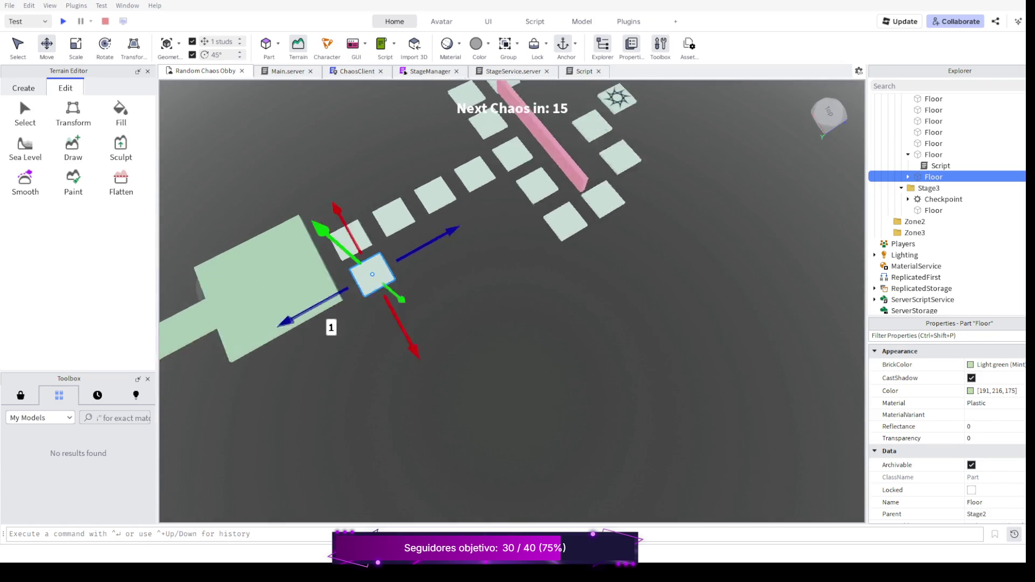
pyautogui.moveTo(401, 220); pyautogui.dragTo(398, 222)
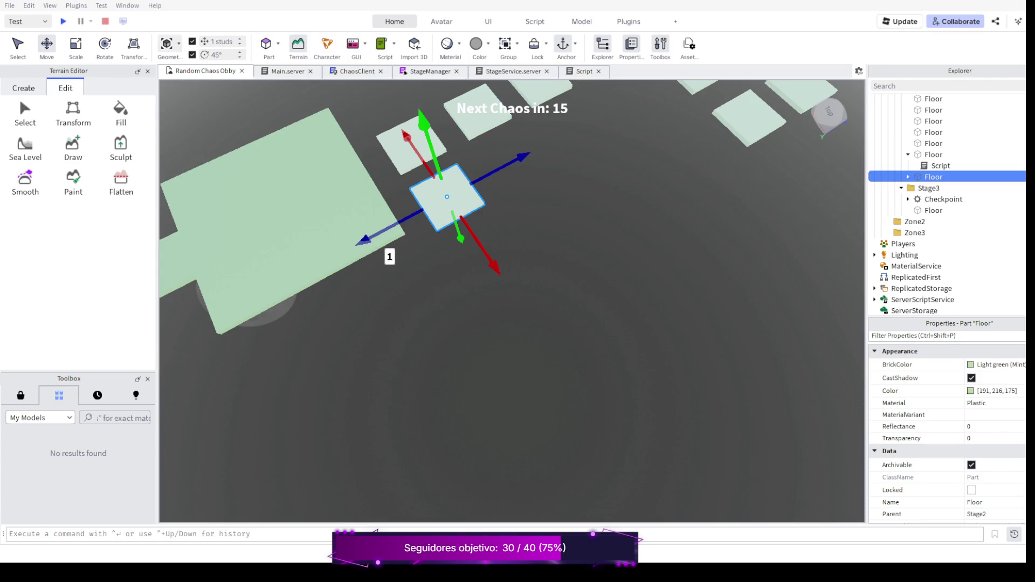
pyautogui.click(63, 21)
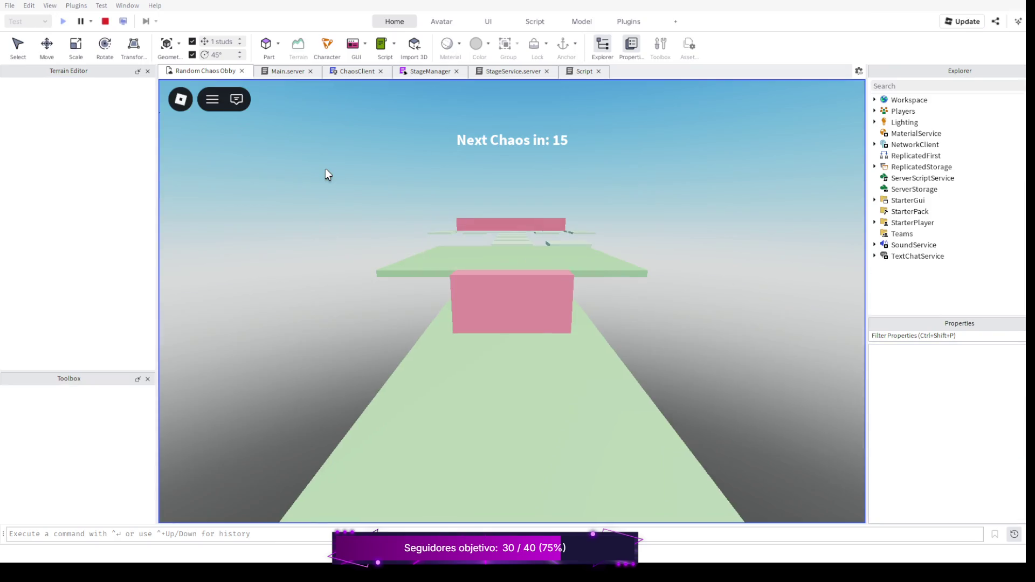
pyautogui.press('w')
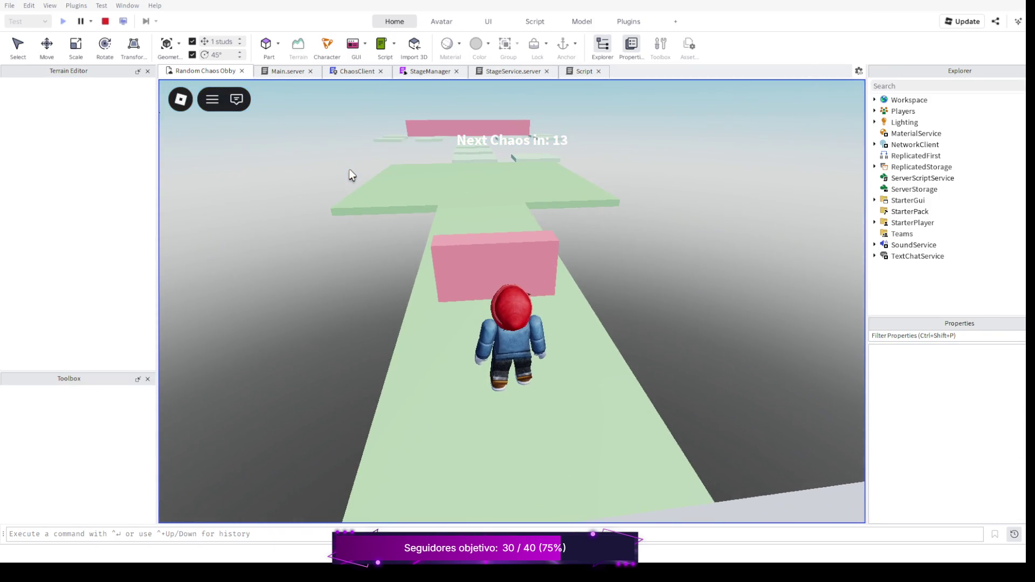
pyautogui.press('space')
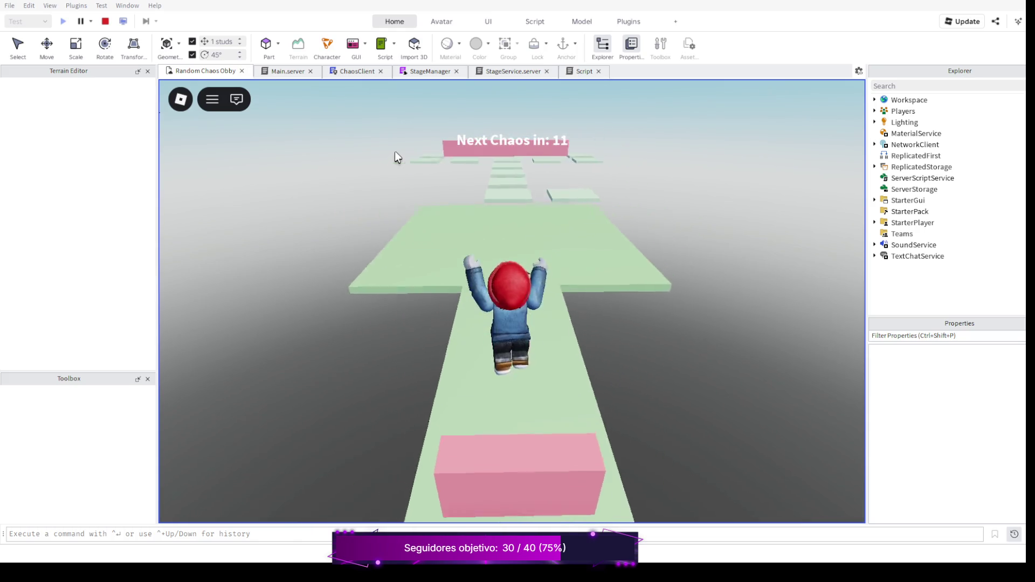
pyautogui.press('w')
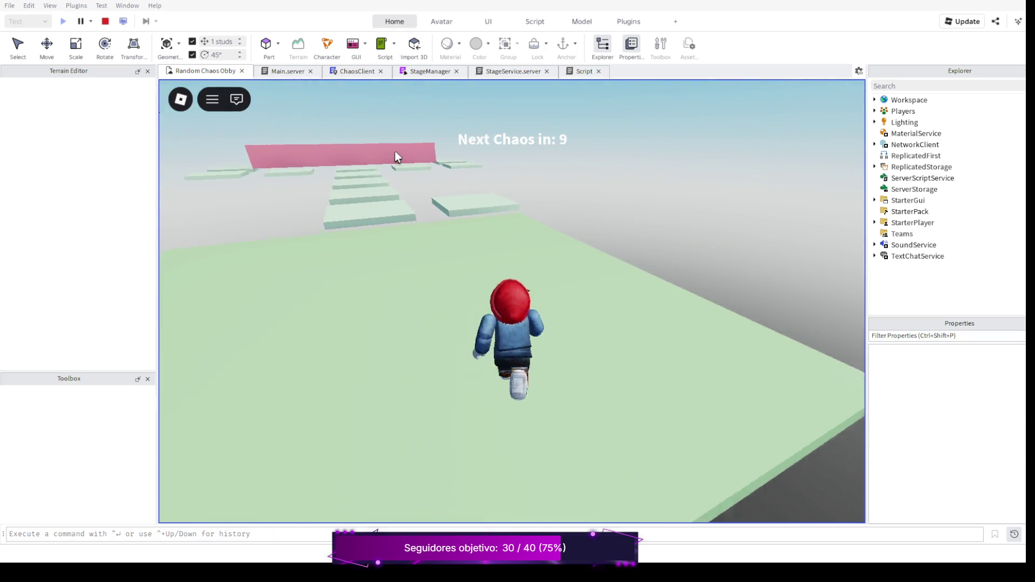
pyautogui.press('w')
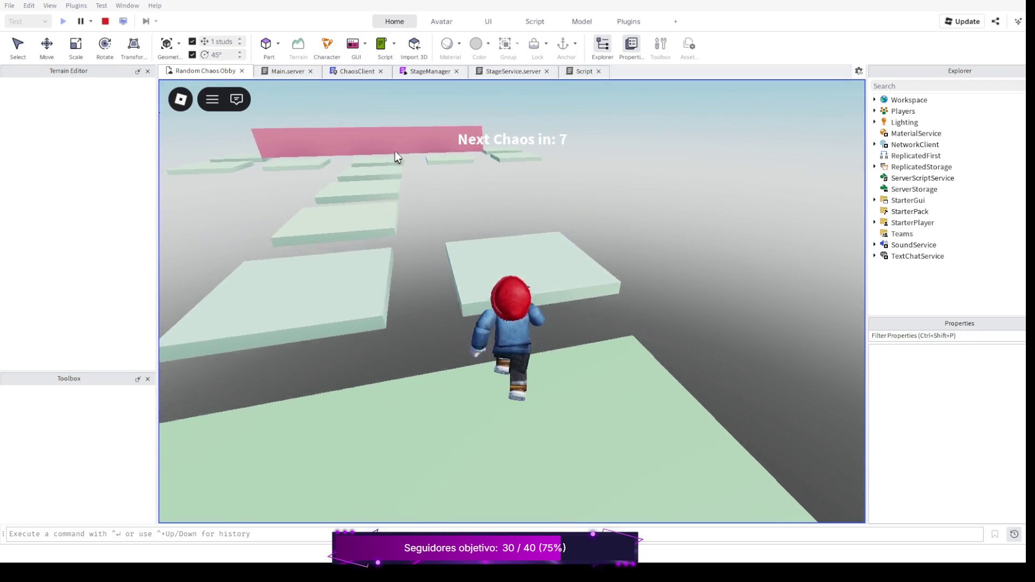
pyautogui.press('space')
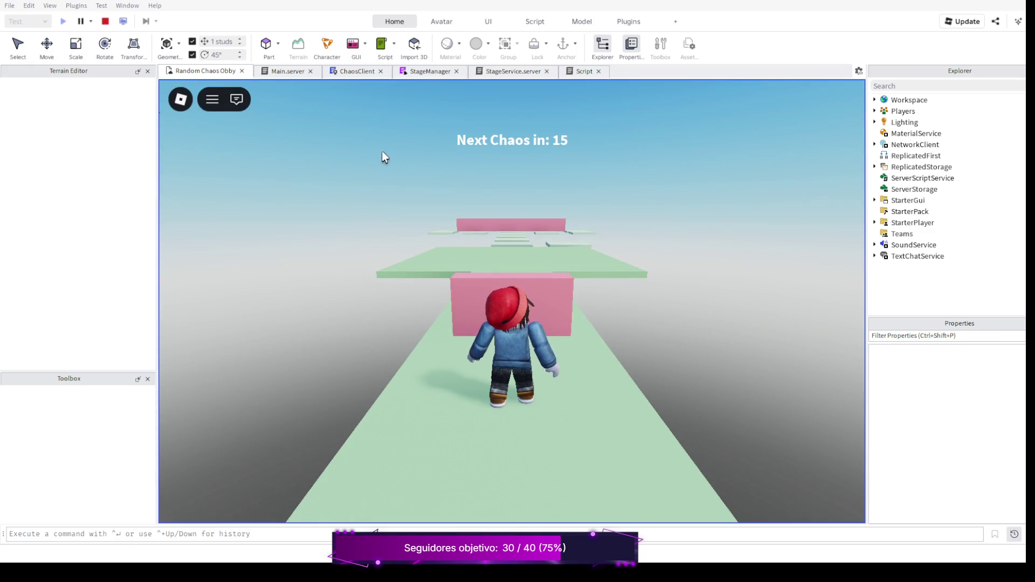
pyautogui.press('d')
pyautogui.press('space')
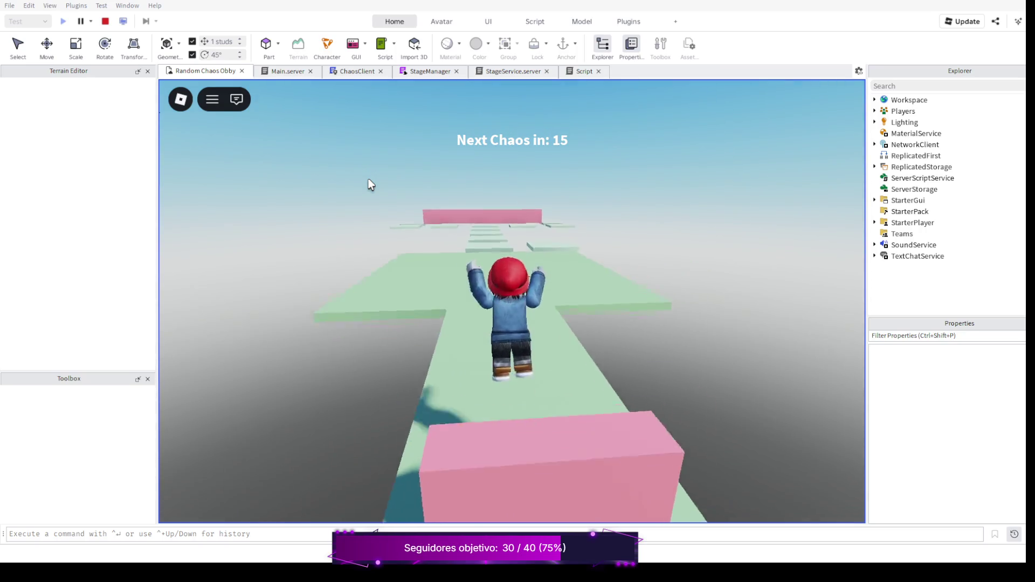
pyautogui.press('w')
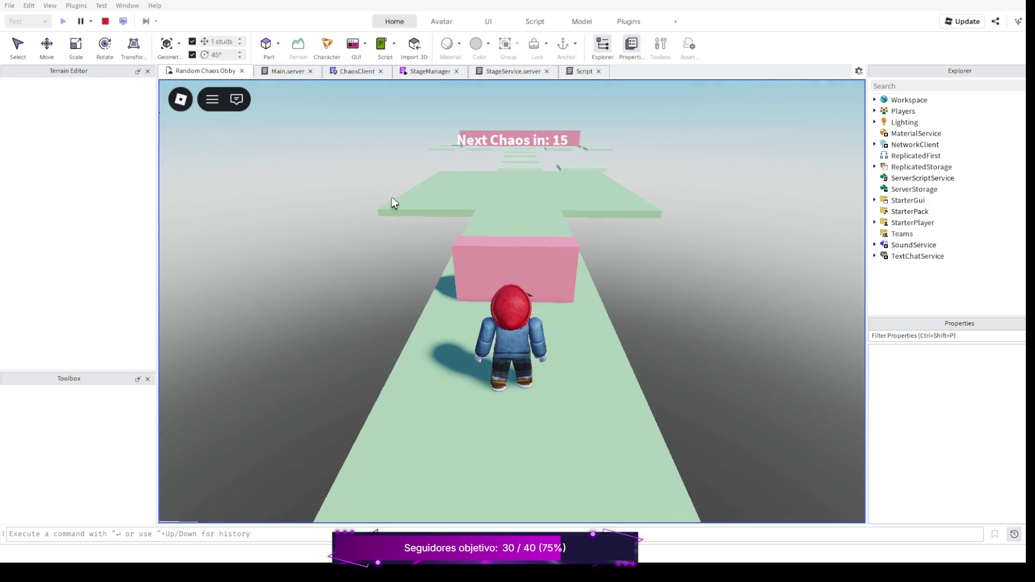
pyautogui.press('w')
pyautogui.press('space')
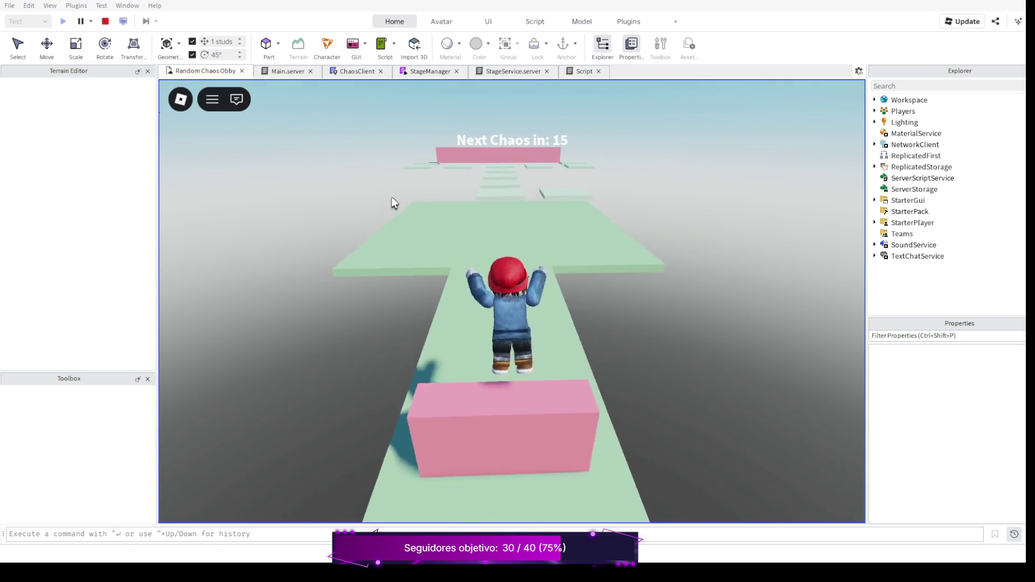
pyautogui.press('w')
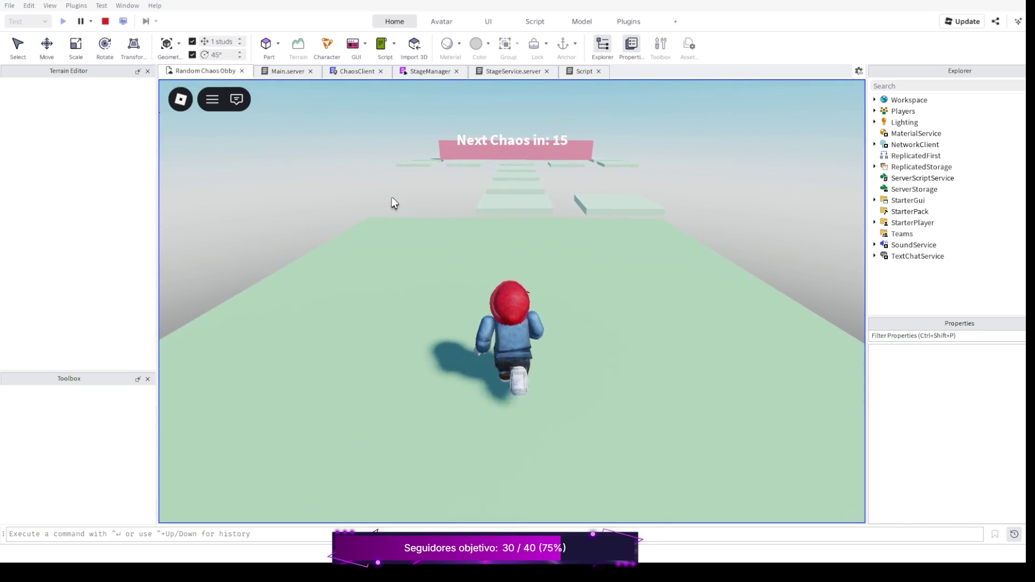
pyautogui.press('w')
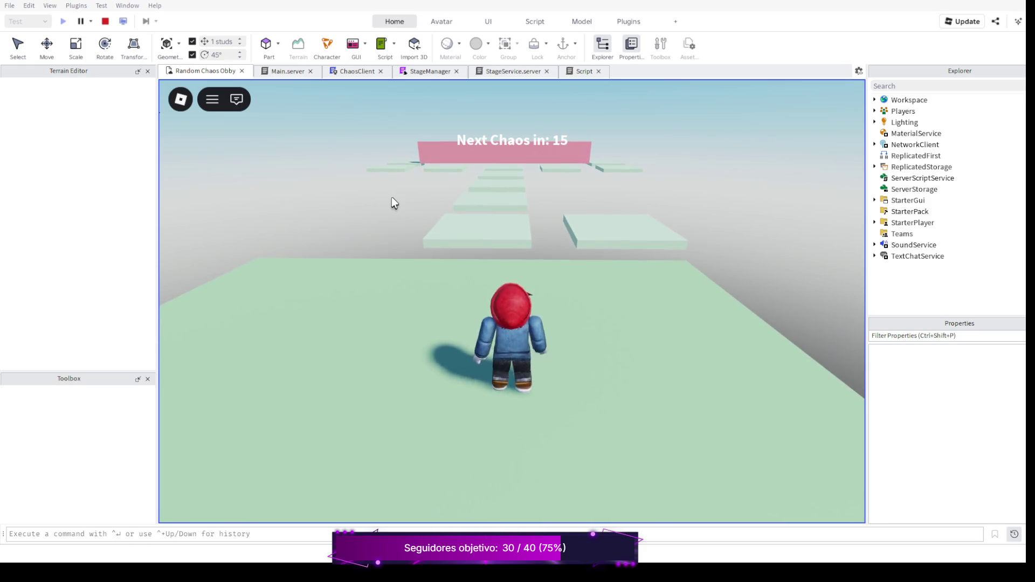
pyautogui.press('a')
pyautogui.press('a')
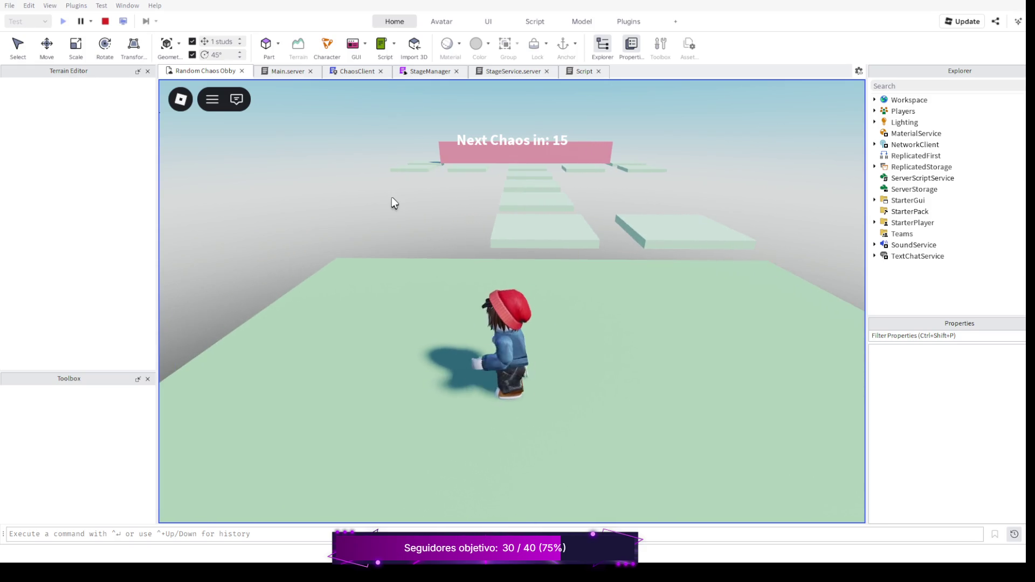
pyautogui.press('d')
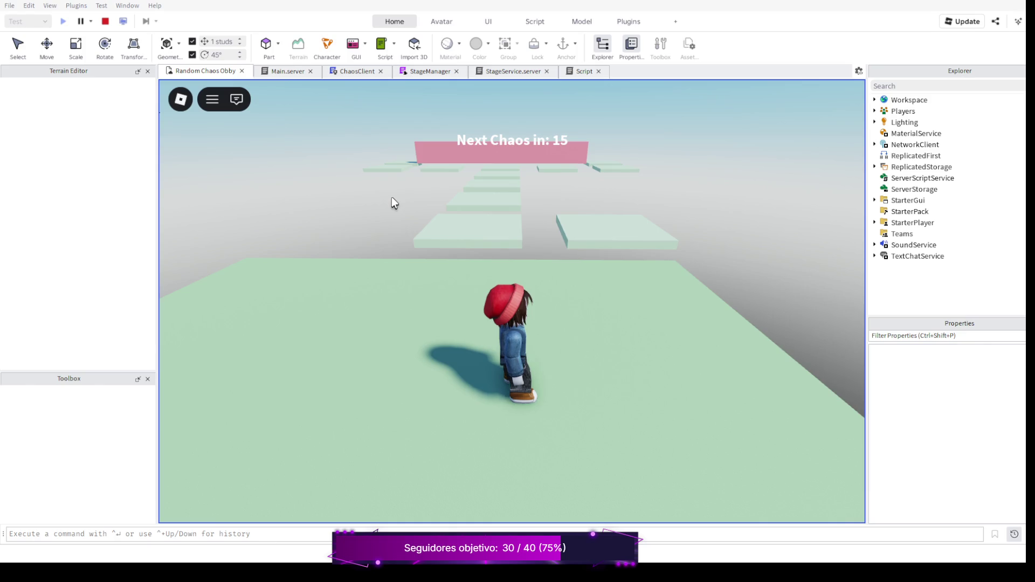
pyautogui.press('w')
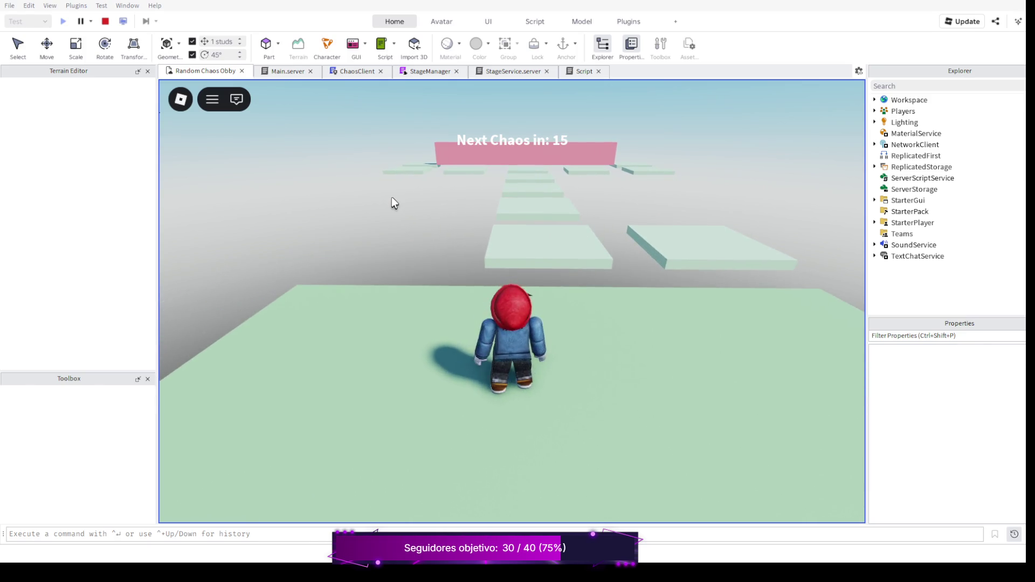
pyautogui.press('d')
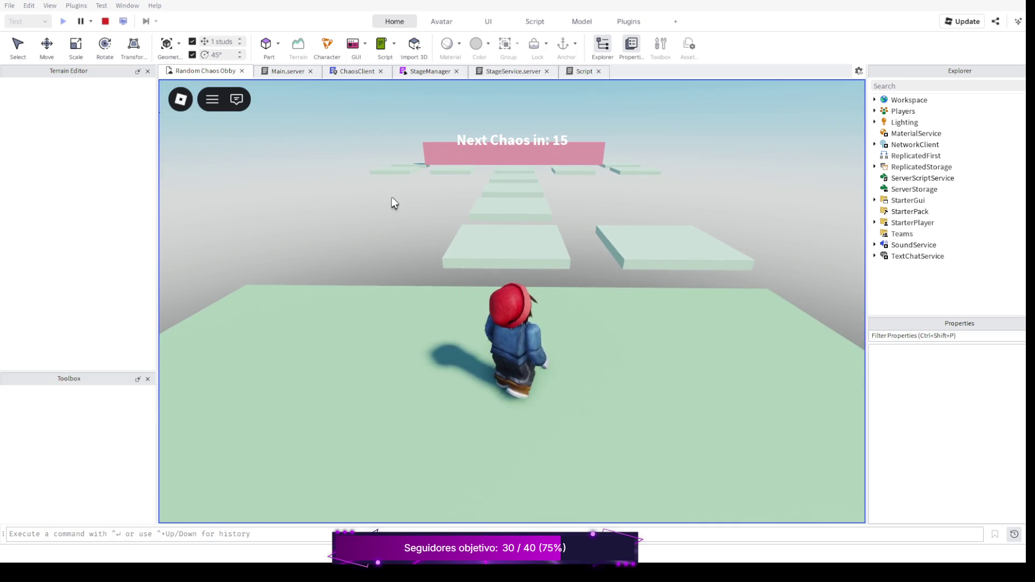
pyautogui.press('a')
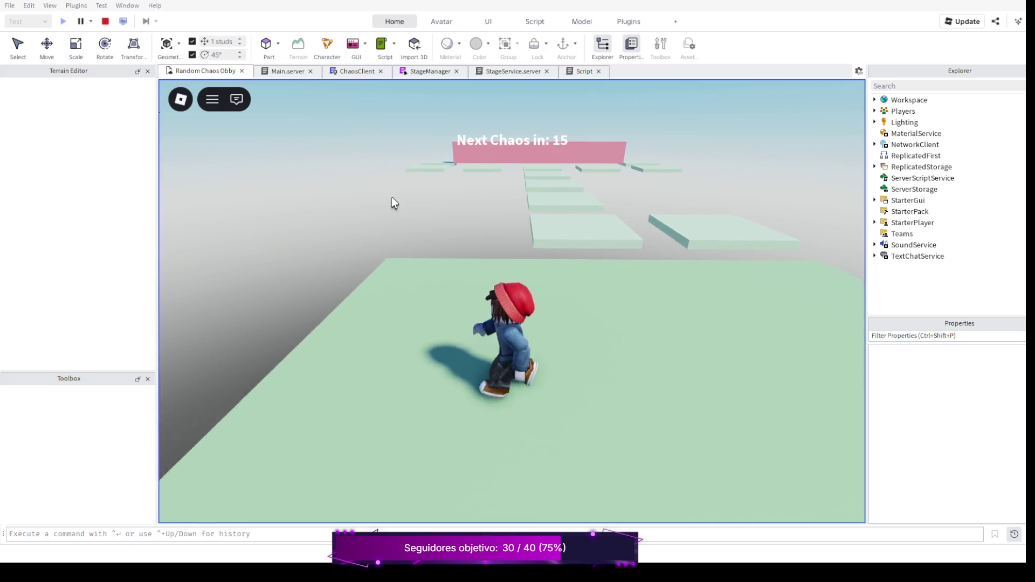
pyautogui.press('d')
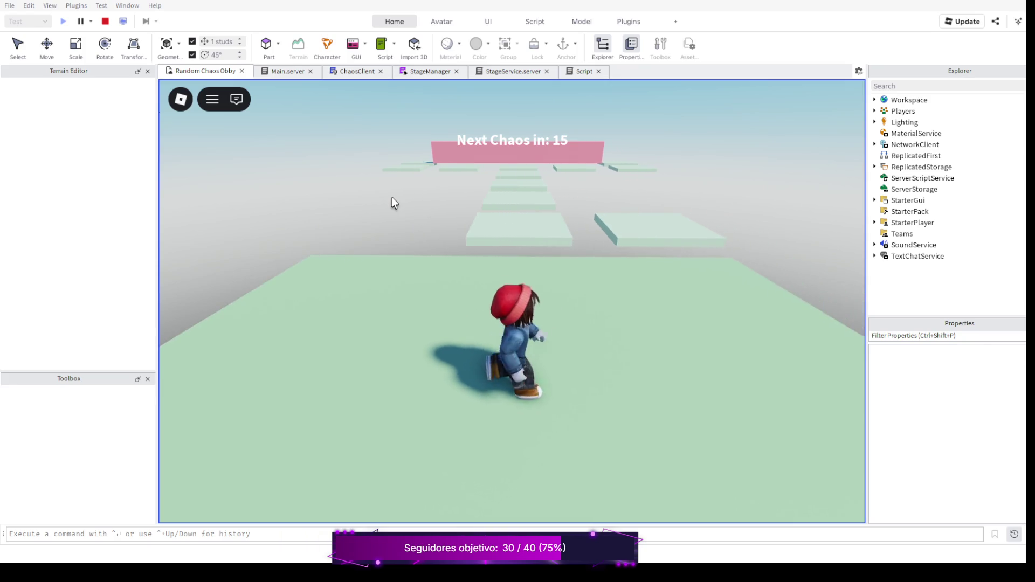
pyautogui.press('w')
pyautogui.press('space')
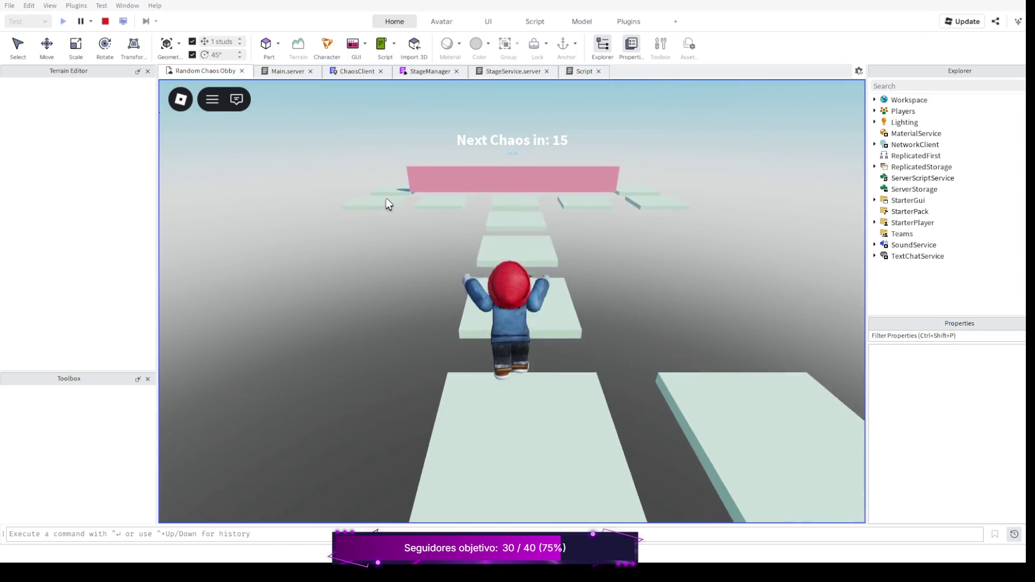
pyautogui.press('w')
pyautogui.press('d')
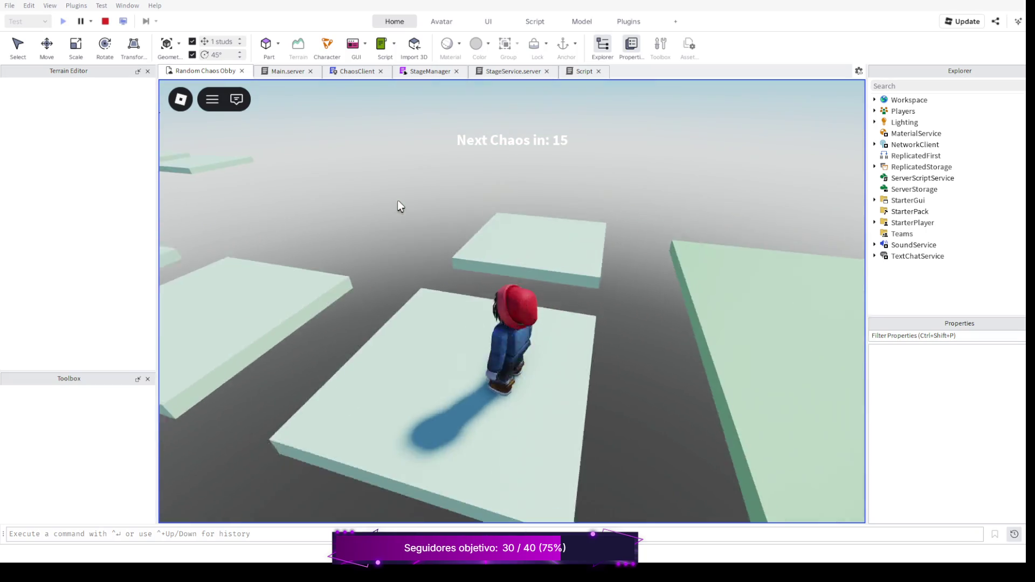
pyautogui.press('space')
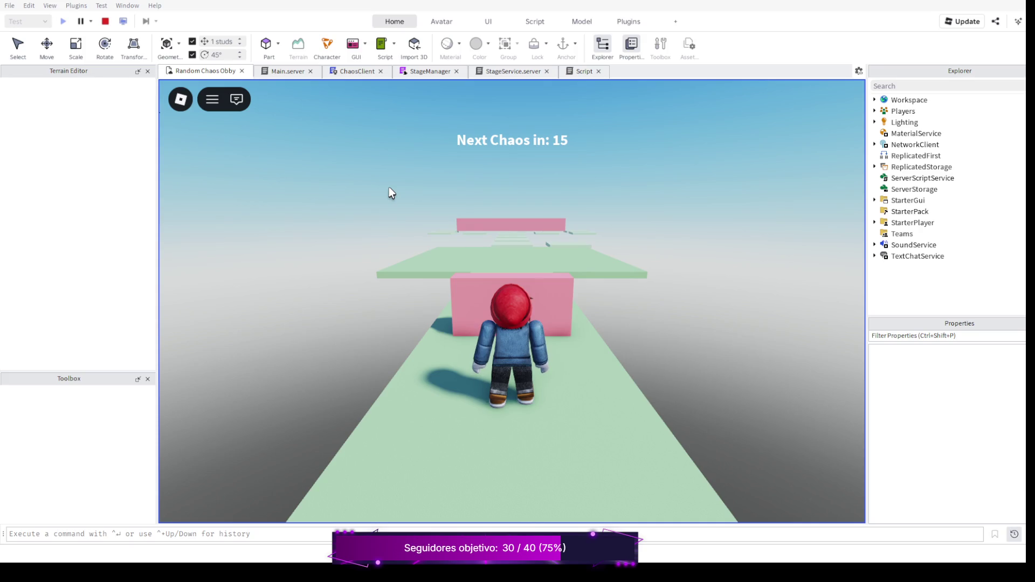
pyautogui.press('Left')
pyautogui.press('Left')
pyautogui.press('pagedown')
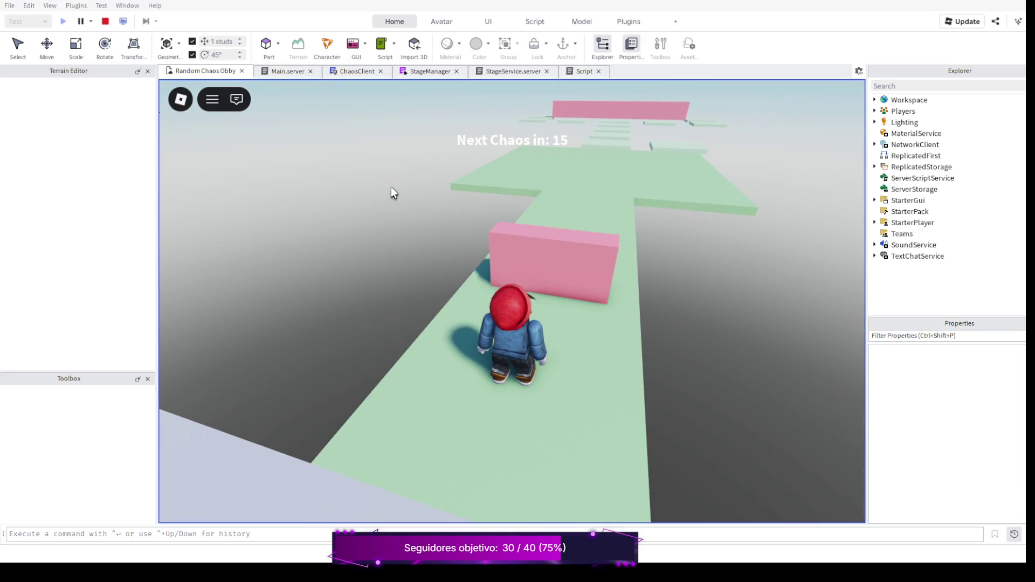
pyautogui.press('Right')
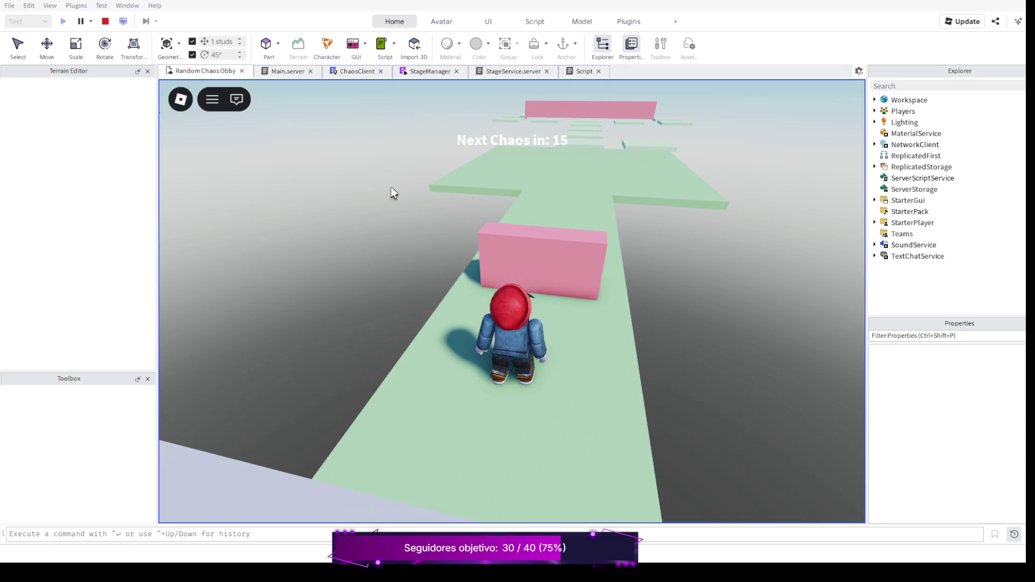
pyautogui.press('Right')
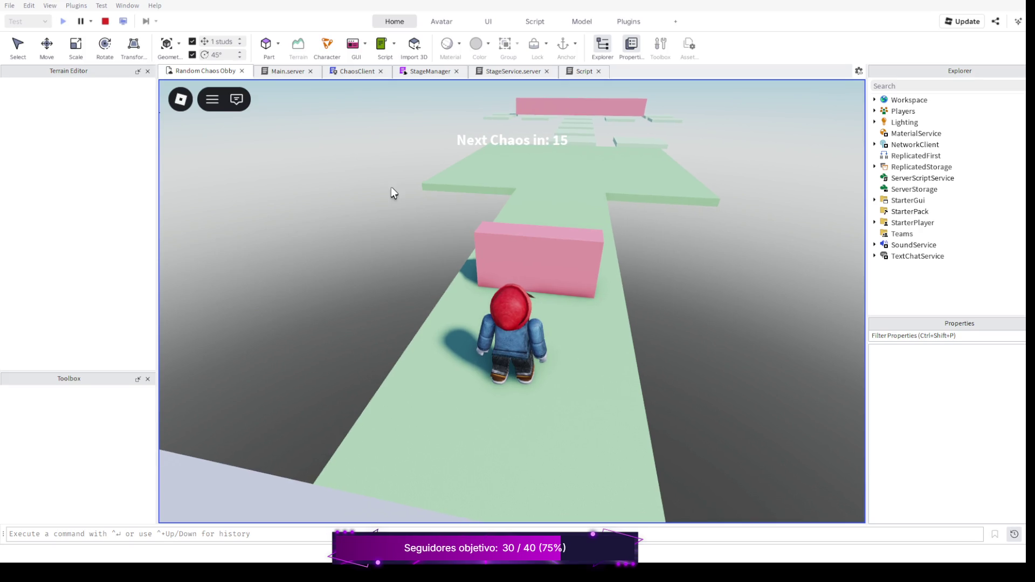
pyautogui.press('Right')
pyautogui.press('Right')
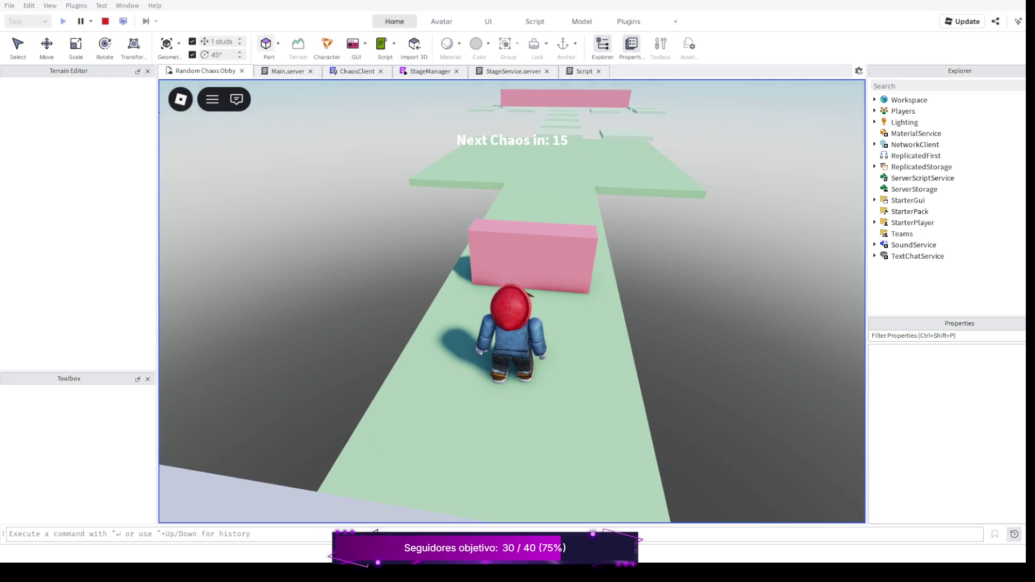
pyautogui.click(105, 21)
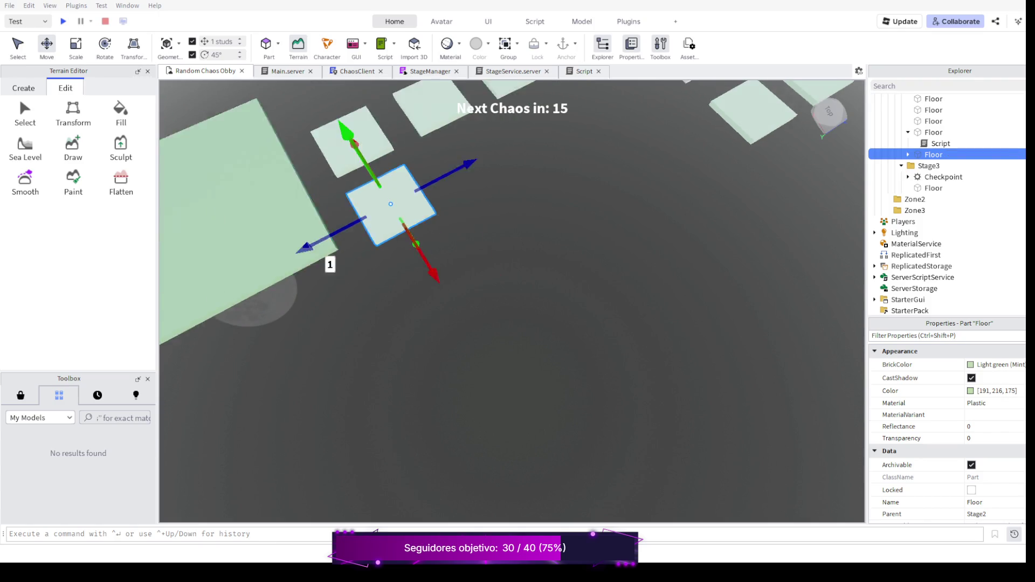
# Zoom out over the course and bring up the floor's kill Script in the editor
pyautogui.scroll(-2, 755, 159)
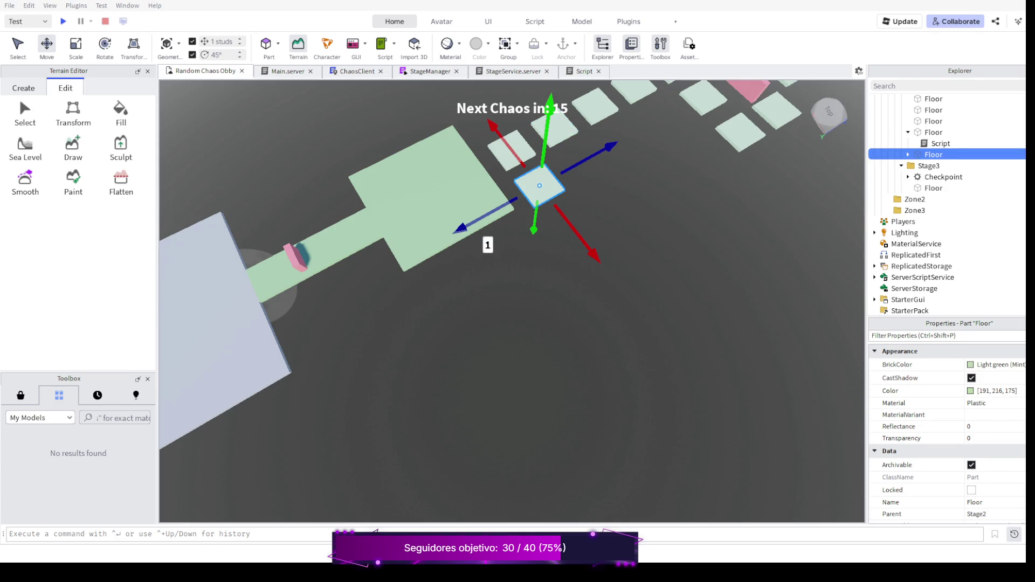
pyautogui.scroll(-2, 641, 141)
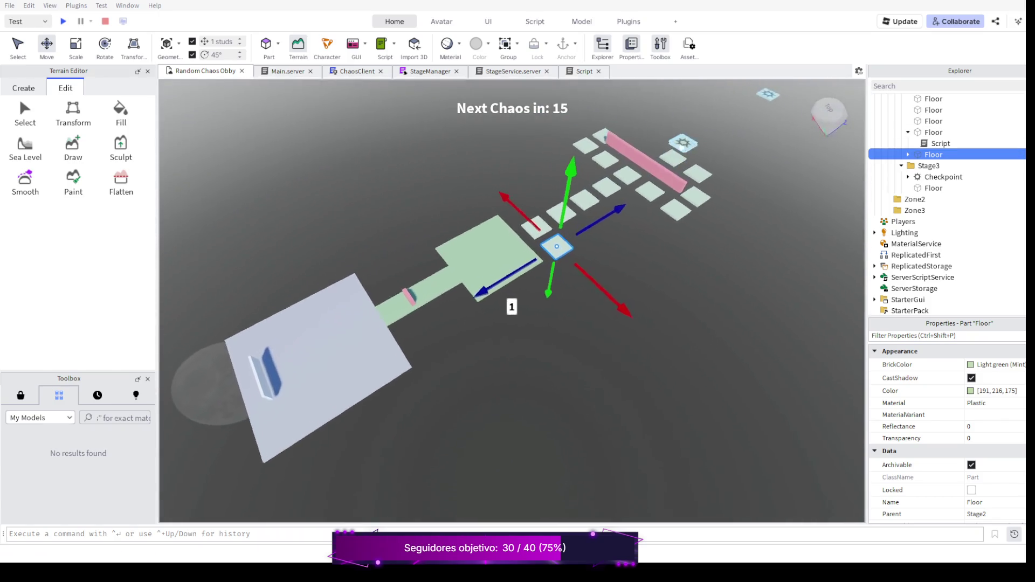
pyautogui.press('d')
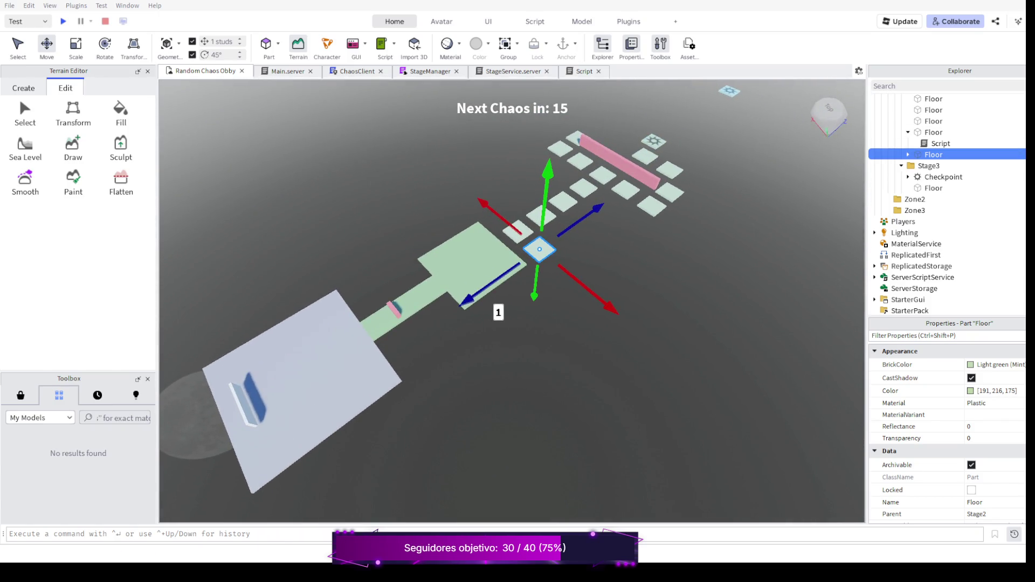
pyautogui.click(584, 71)
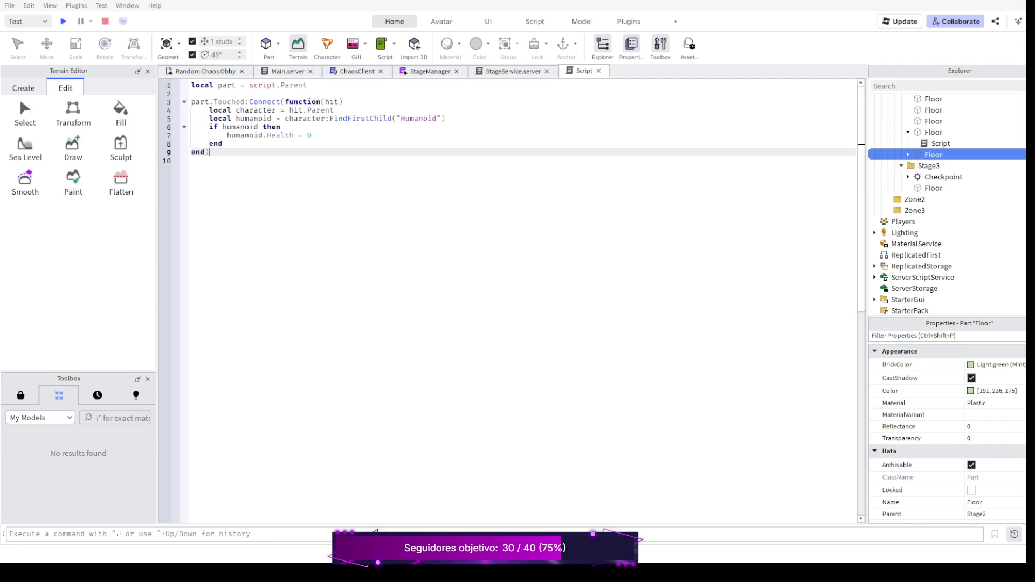
# Comment out Touched handler lines 3–9 with Ctrl+/ and put the cursor at the end of line 1
pyautogui.hotkey('shift', 'Up')
pyautogui.hotkey('shift', 'Up')
pyautogui.hotkey('shift', 'Up')
pyautogui.hotkey('shift', 'Home')
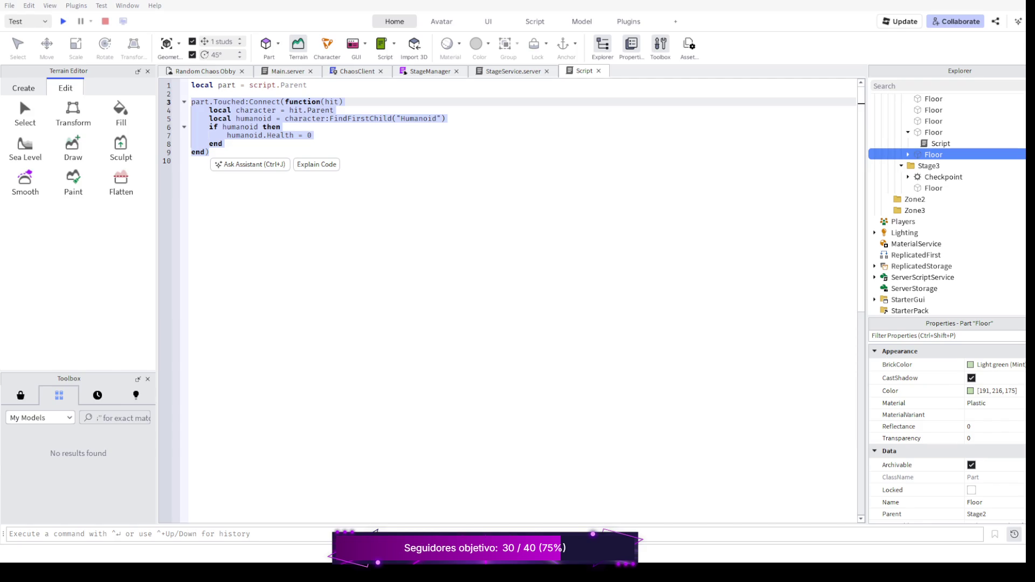
pyautogui.hotkey('ctrl', '/')
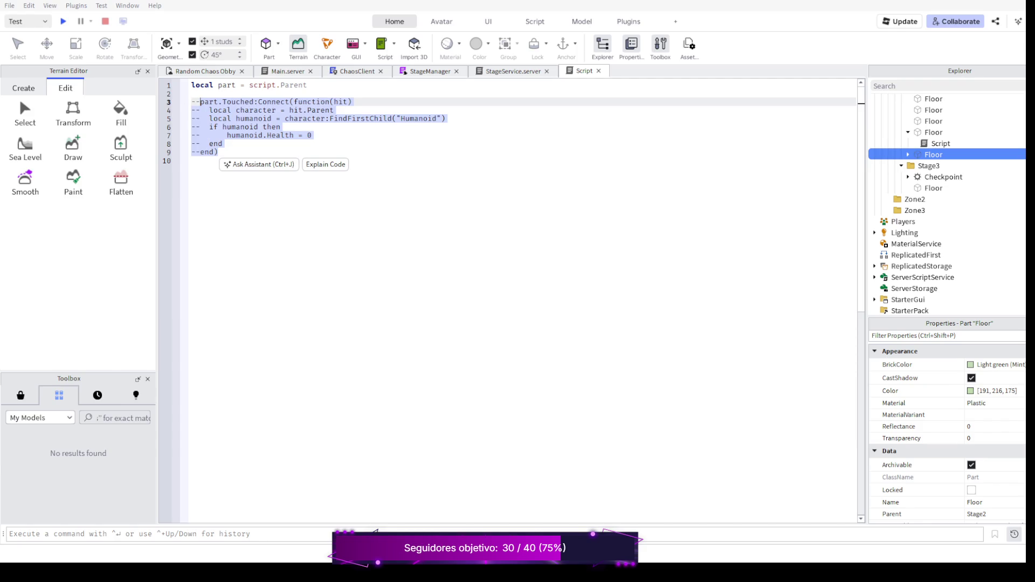
pyautogui.hotkey('ctrl', 'End')
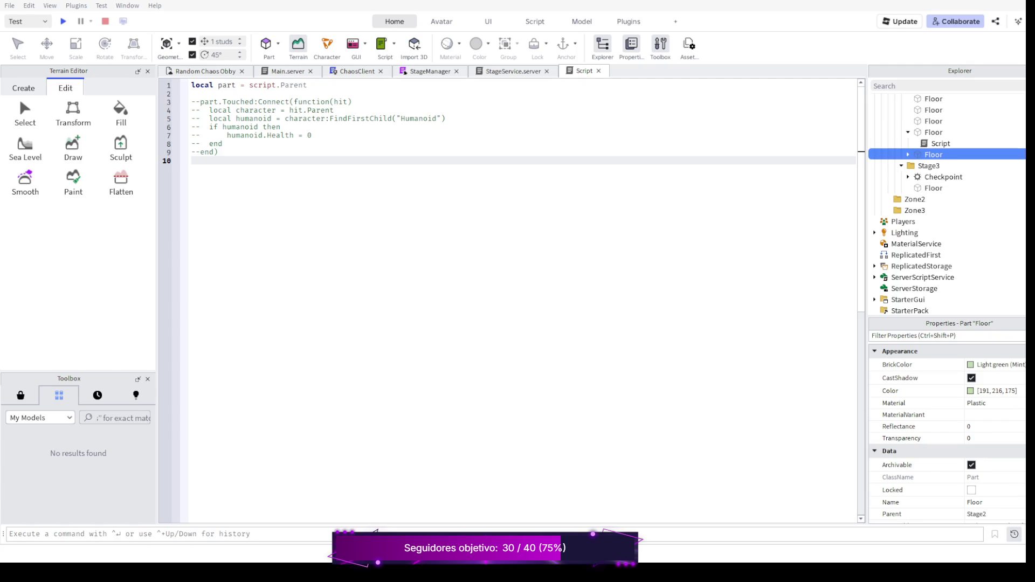
pyautogui.hotkey('ctrl', 'Home')
pyautogui.press('End')
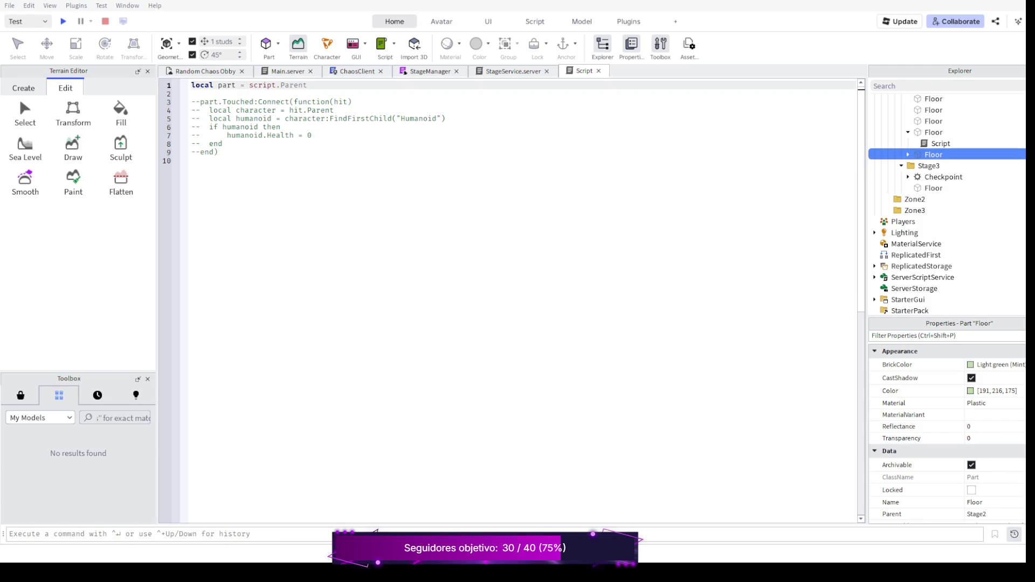
# Add 'local speed = 3' and 'part.AssemblyLinearVelocity = part.CFrame.LookVector * speed' to the floor script
pyautogui.press('Return')
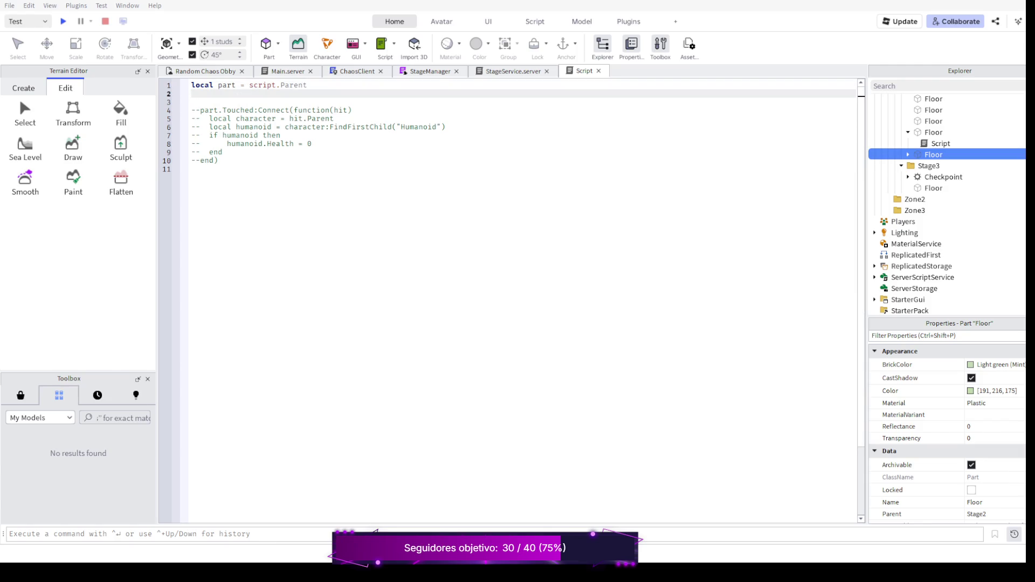
pyautogui.write('local speed = ')
pyautogui.write('30')
pyautogui.press('BackSpace')
pyautogui.press('Return')
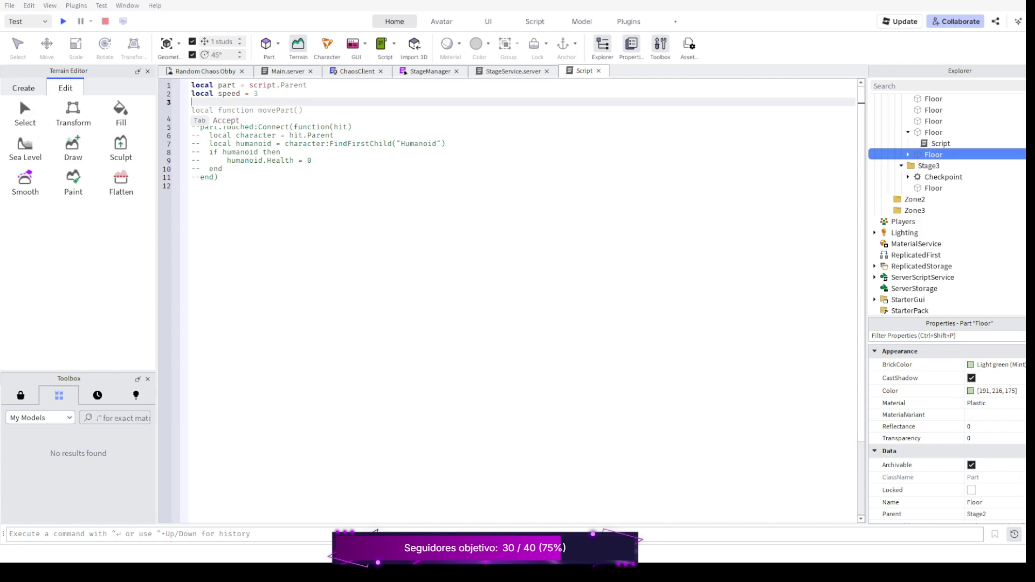
pyautogui.write('part.')
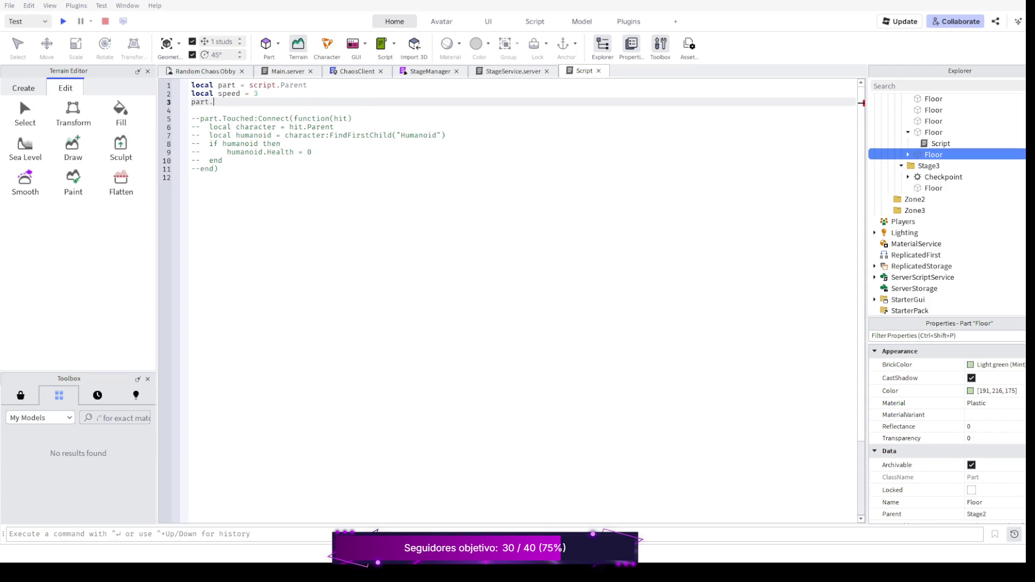
pyautogui.write('Ass')
pyautogui.press('Tab')
pyautogui.write('=')
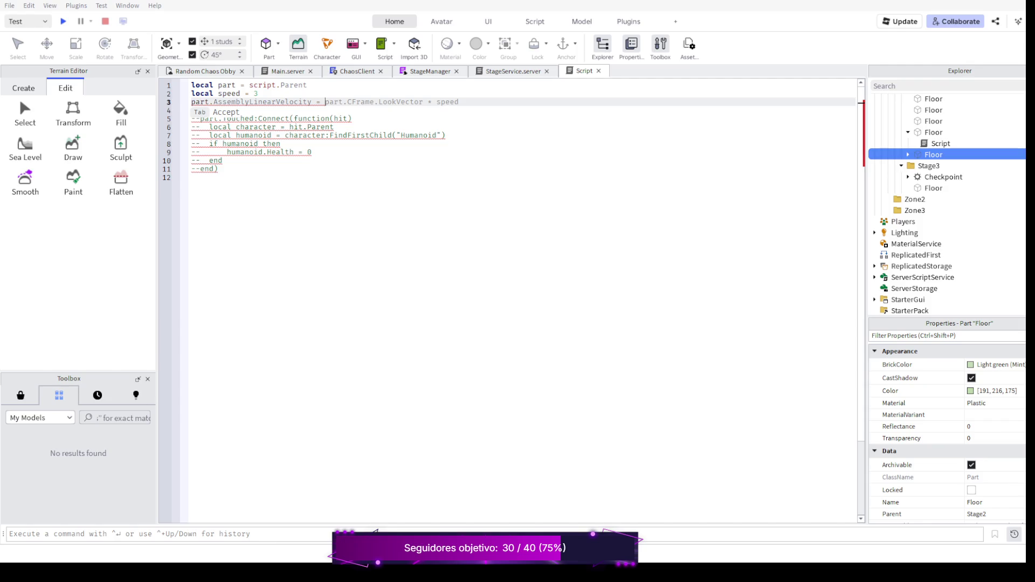
pyautogui.press('Tab')
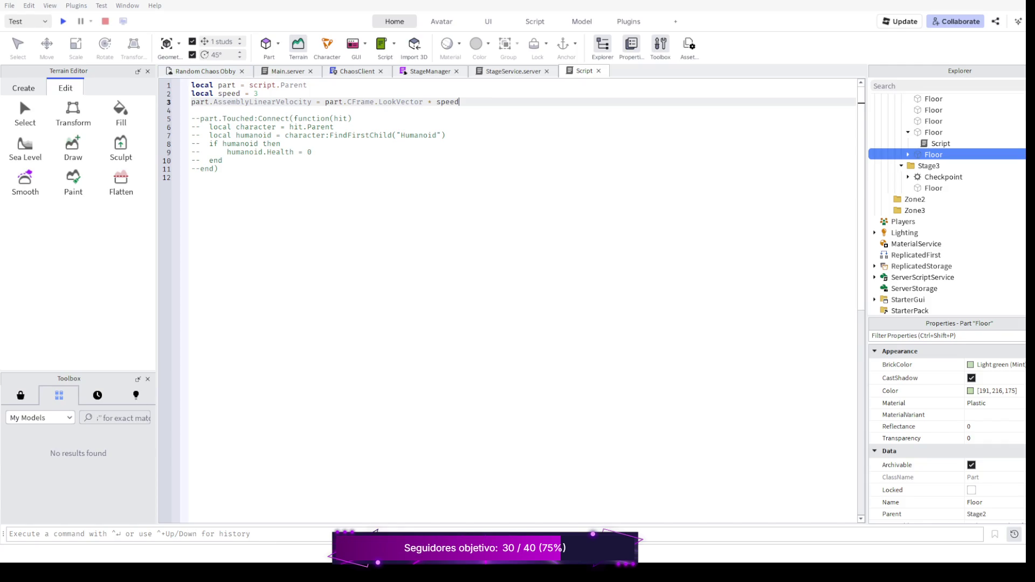
pyautogui.hotkey('ctrl', 'Tab')
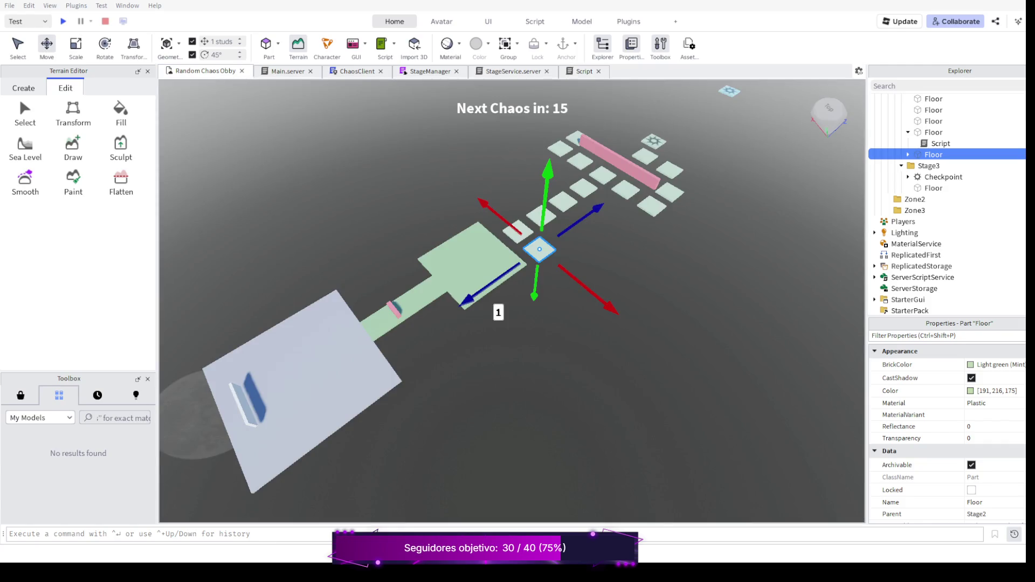
# Play-test the obby, jumping the pink block and onto the right-hand platform, then toggle the menu
pyautogui.press('F5')
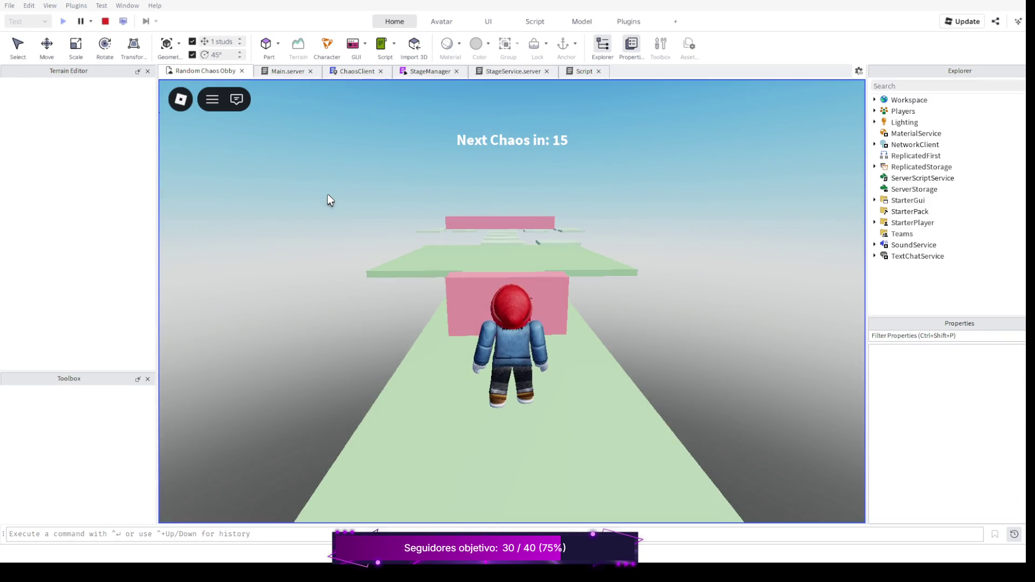
pyautogui.press('w')
pyautogui.press('space')
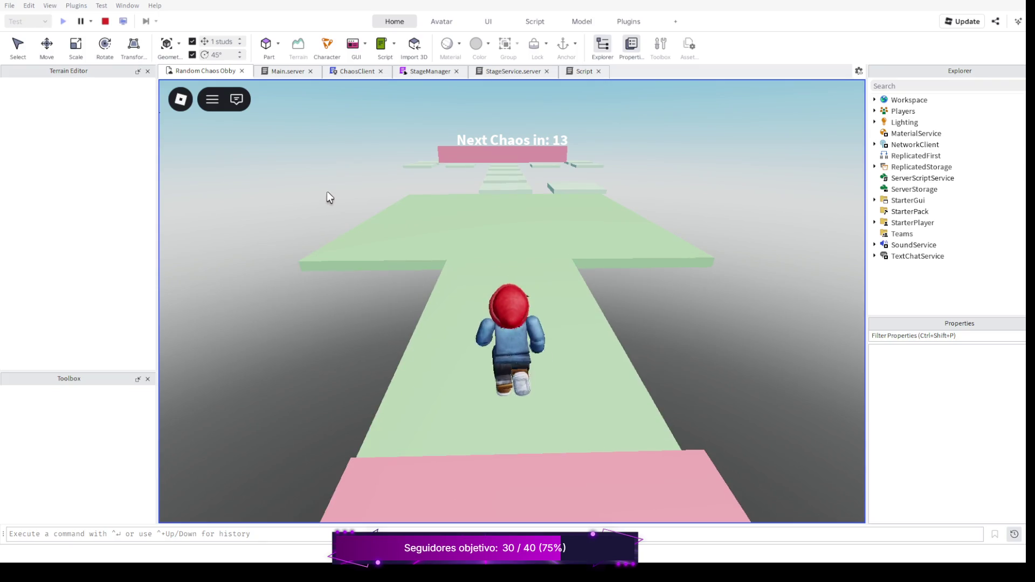
pyautogui.press('w')
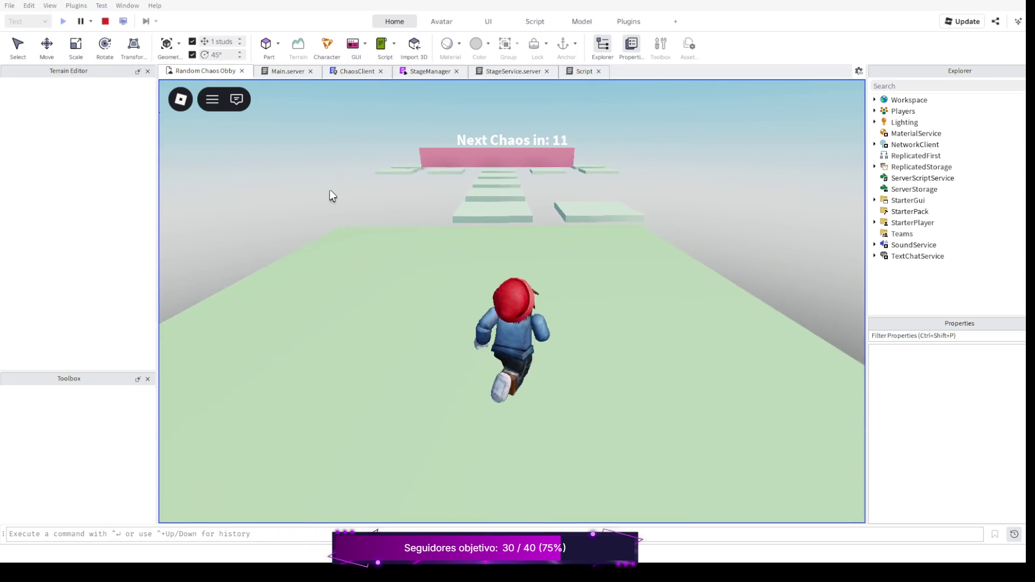
pyautogui.press('w')
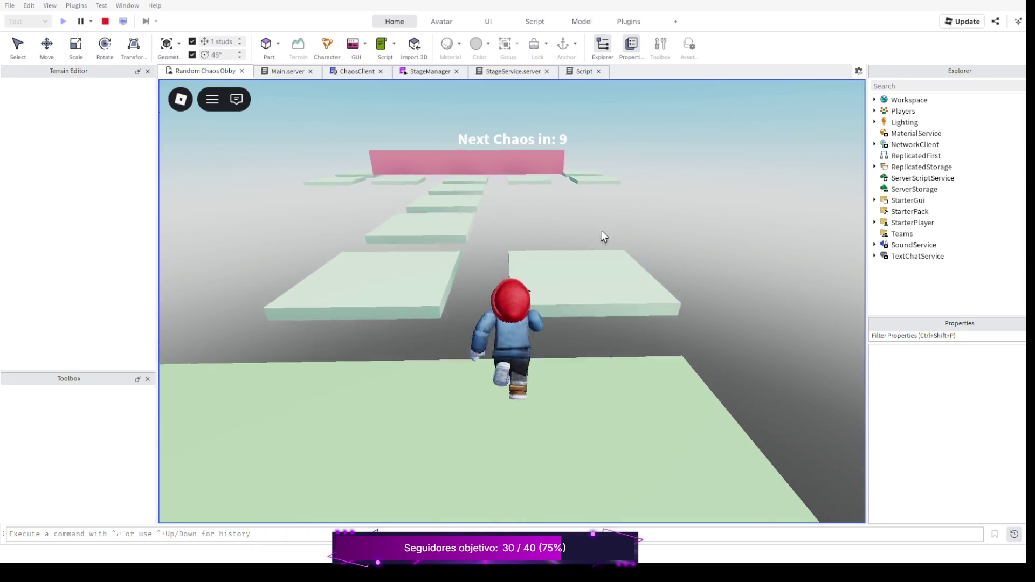
pyautogui.press('w')
pyautogui.press('space')
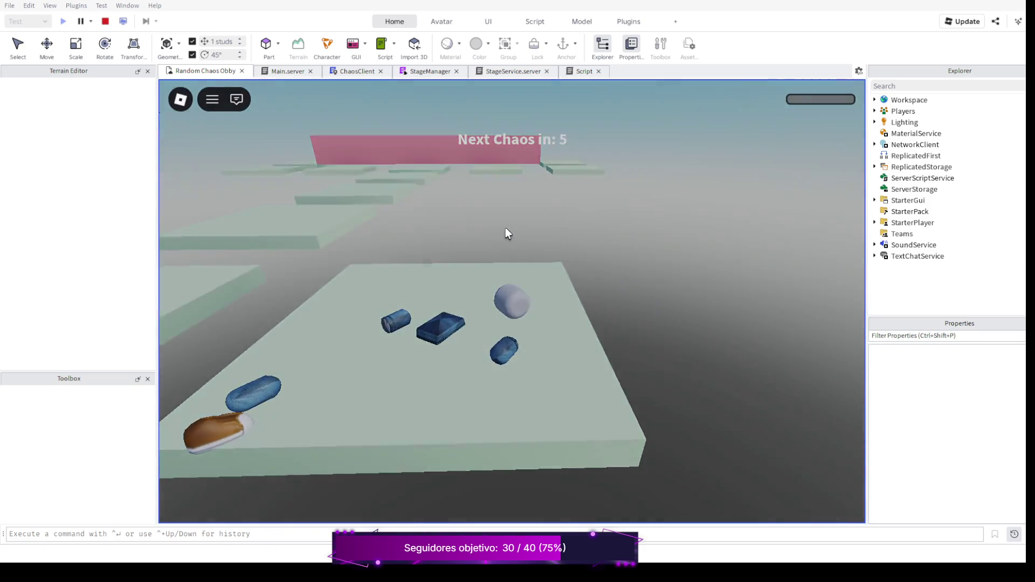
pyautogui.press('Escape')
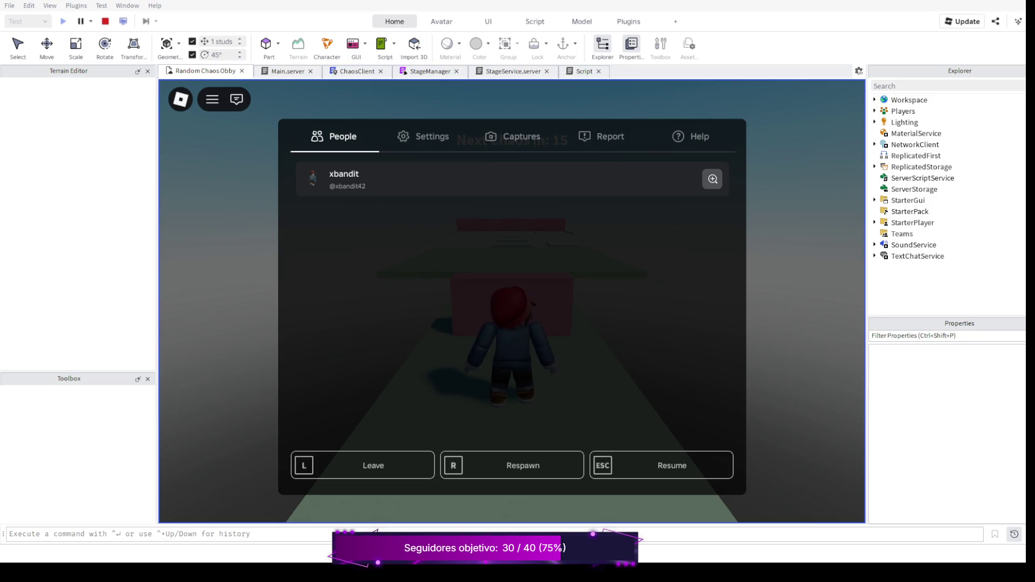
pyautogui.press('Escape')
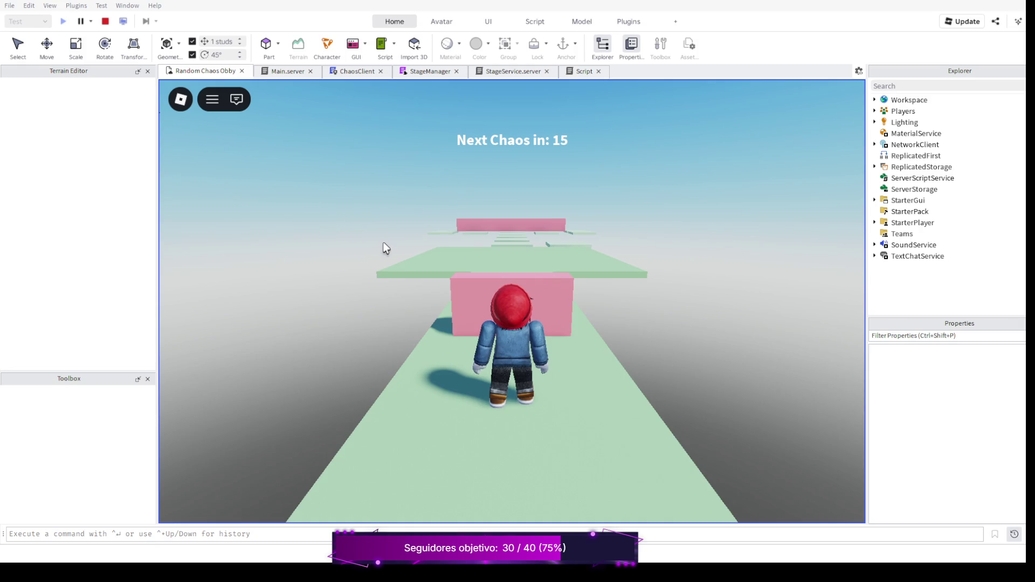
# Turn the camera along the path and run and jump across the first pale platforms
pyautogui.scroll(-5, 640, 233)
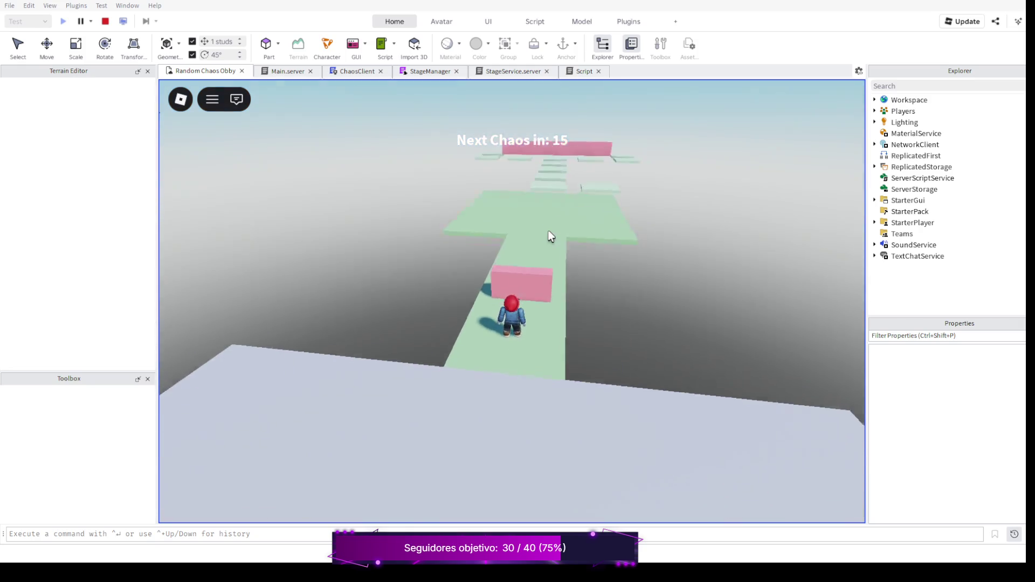
pyautogui.press('Right')
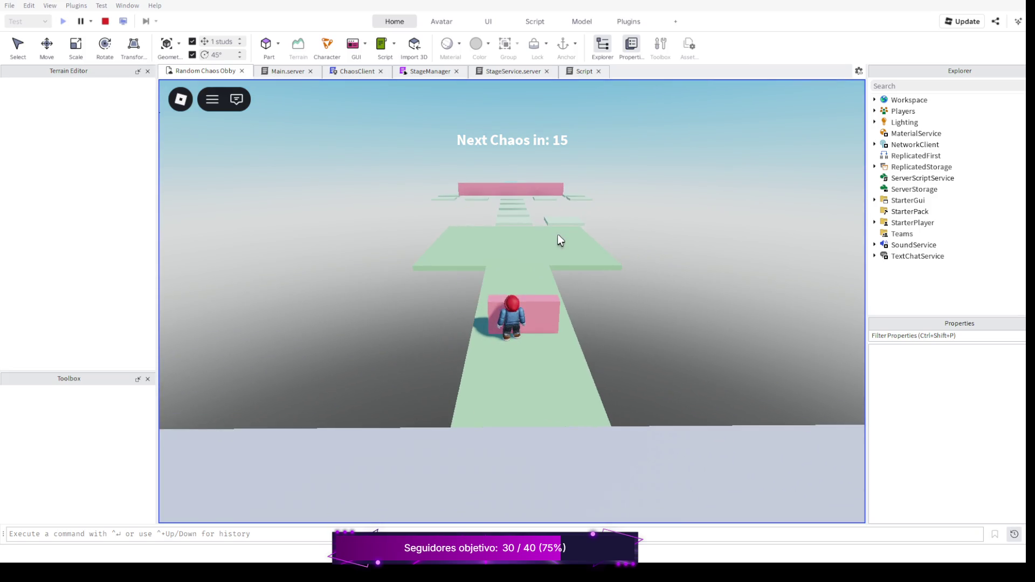
pyautogui.press('w')
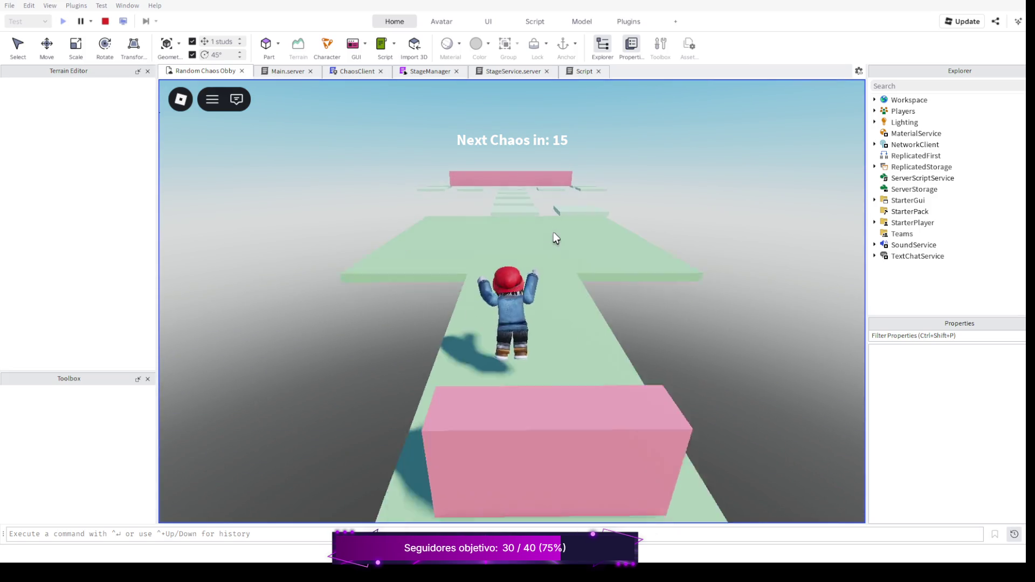
pyautogui.press('w')
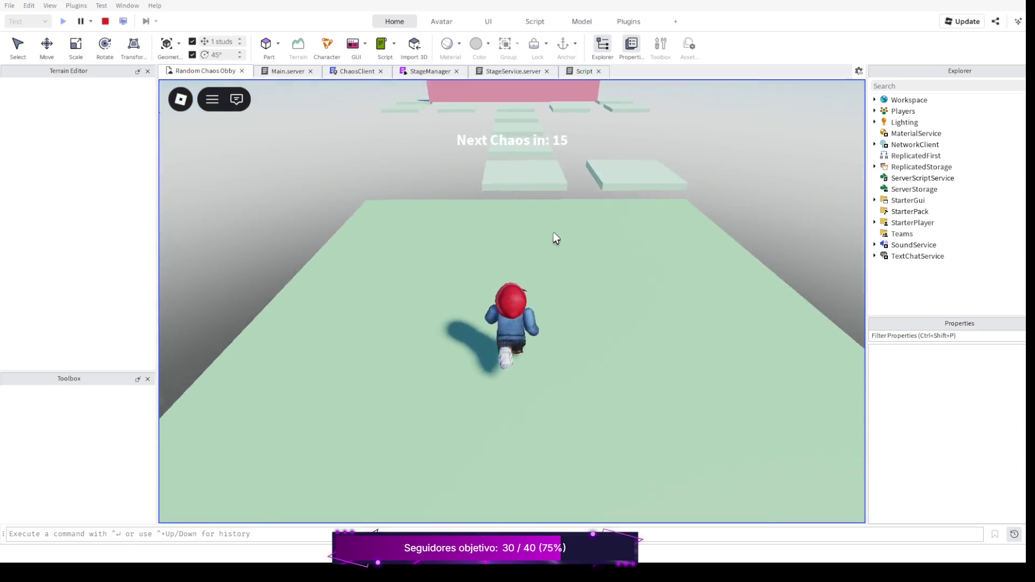
pyautogui.press('w')
pyautogui.press('space')
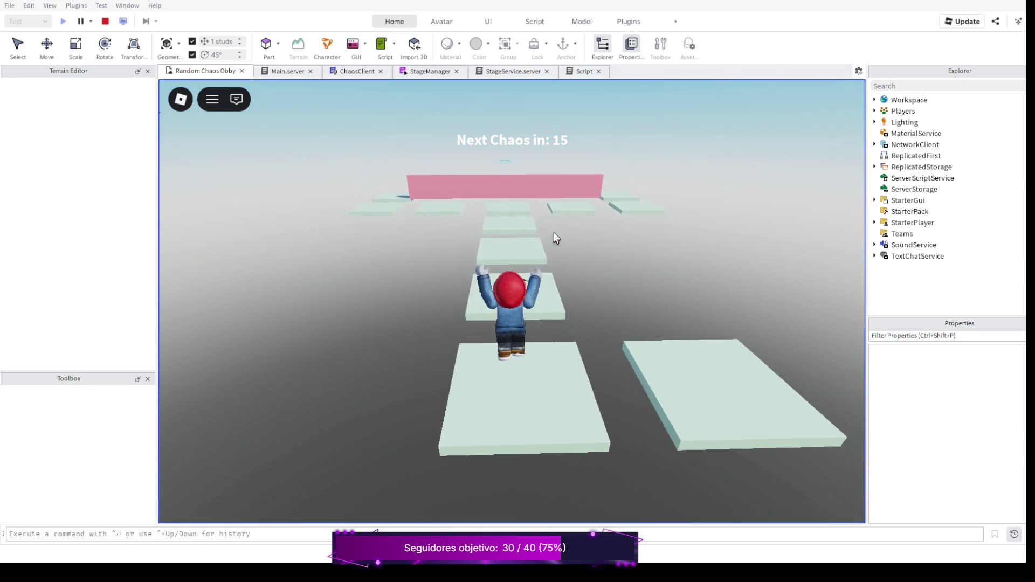
pyautogui.press('w')
pyautogui.press('space')
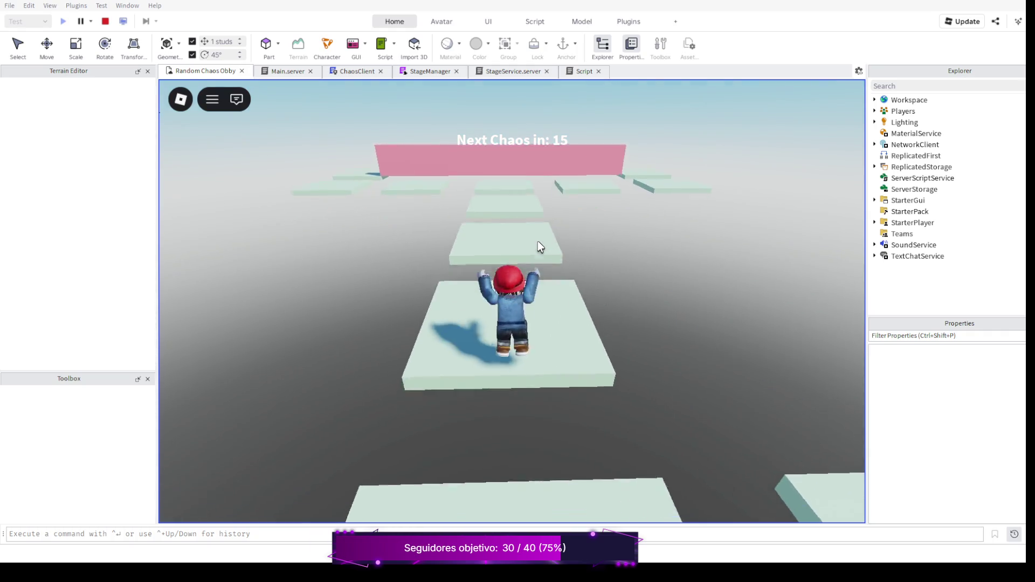
pyautogui.press('w')
pyautogui.press('space')
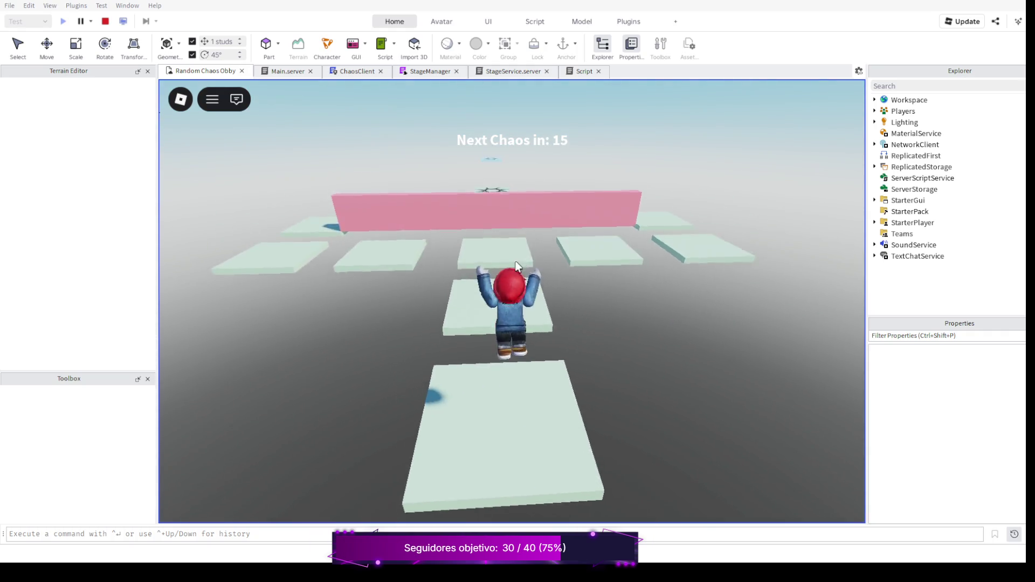
pyautogui.press('w')
pyautogui.press('space')
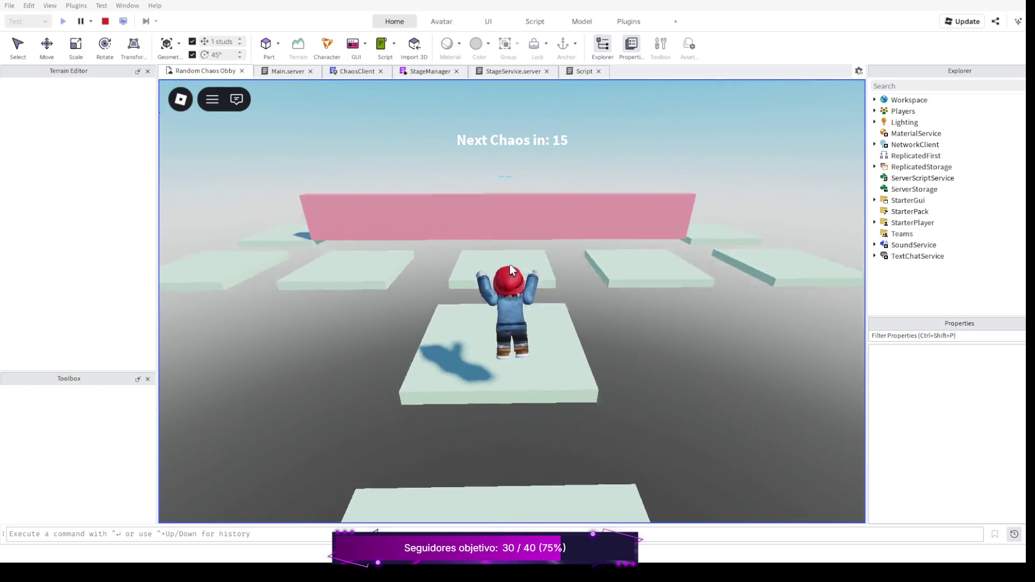
# Veer right and keep jumping across the pale platforms toward the spiked platform
pyautogui.press('w')
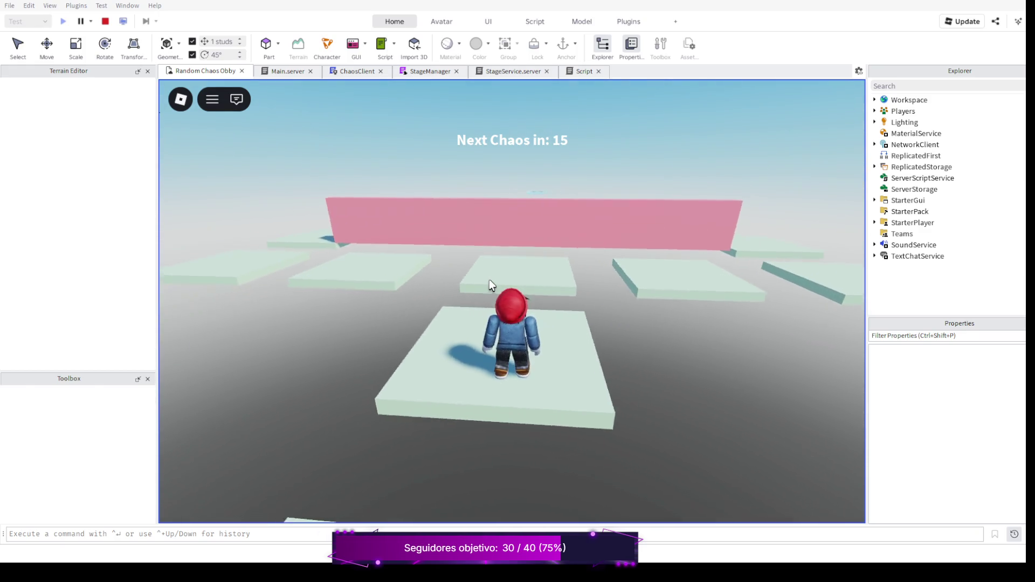
pyautogui.press('space')
pyautogui.press('d')
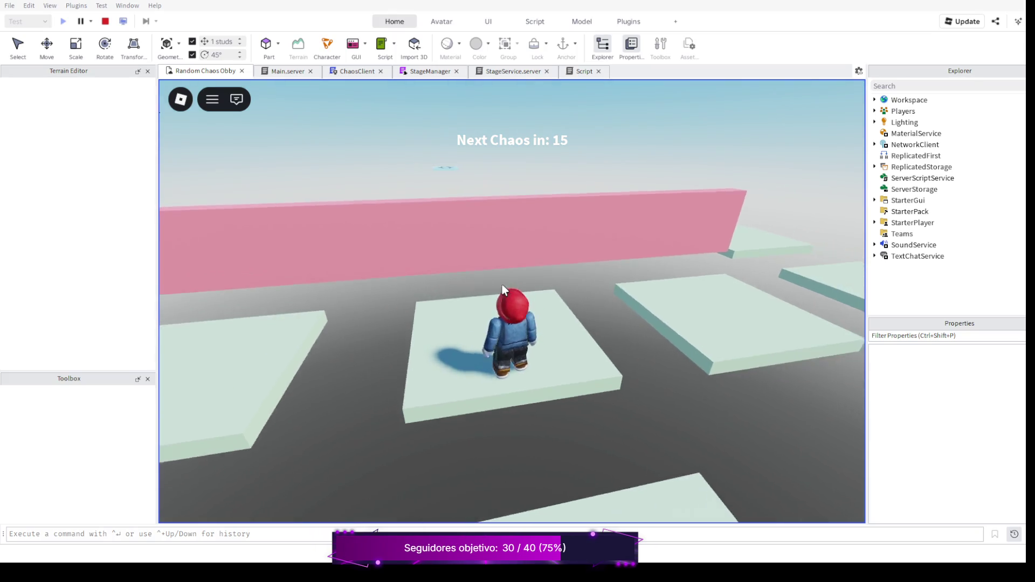
pyautogui.press('w')
pyautogui.press('space')
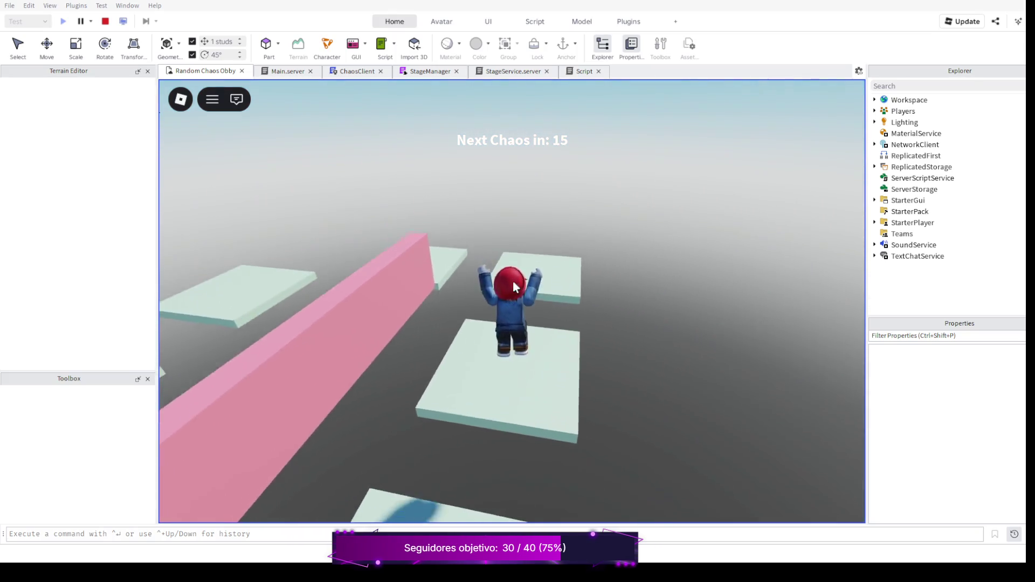
pyautogui.press('w')
pyautogui.press('space')
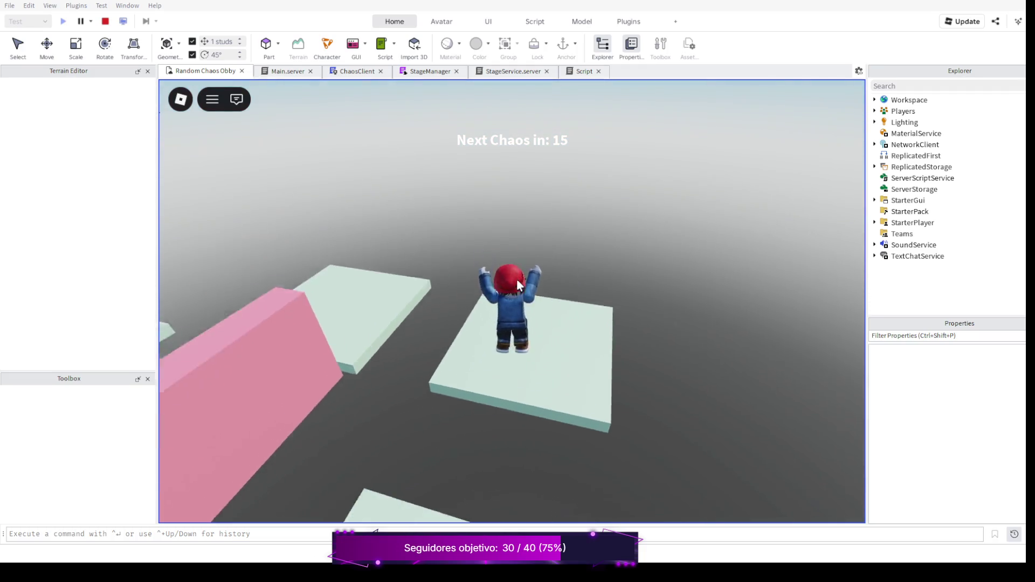
pyautogui.press('w')
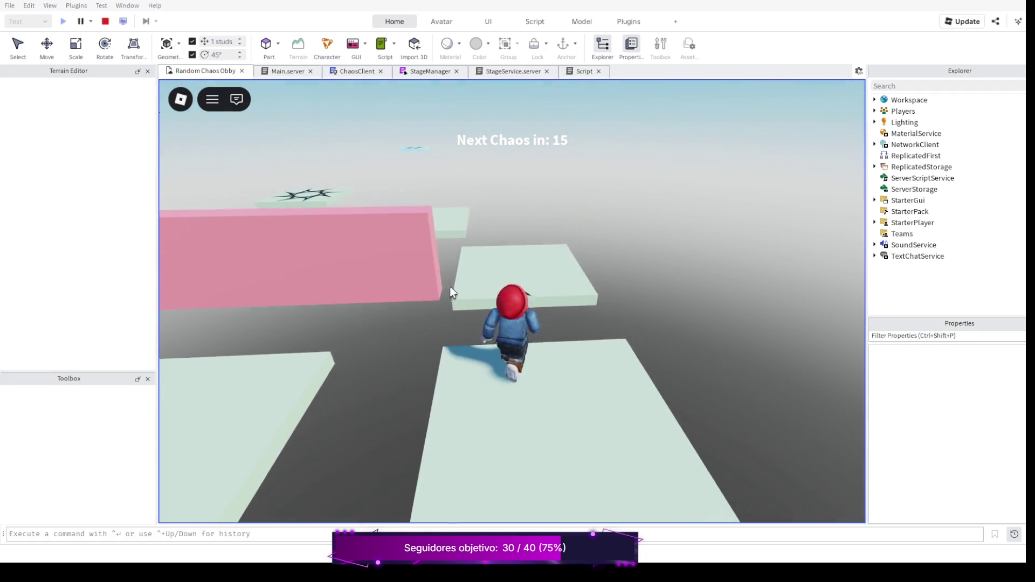
pyautogui.press('space')
pyautogui.press('w')
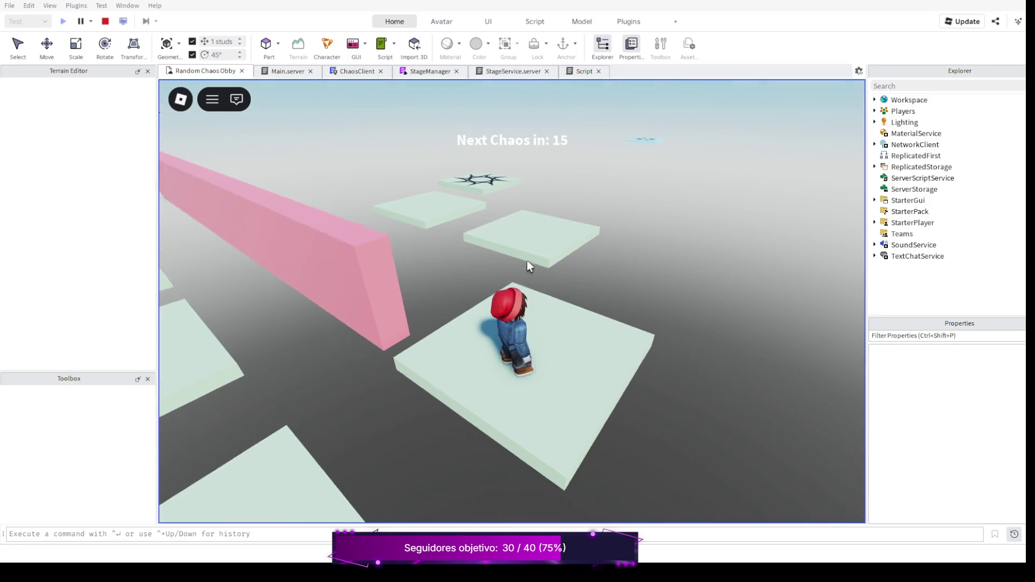
pyautogui.press('space')
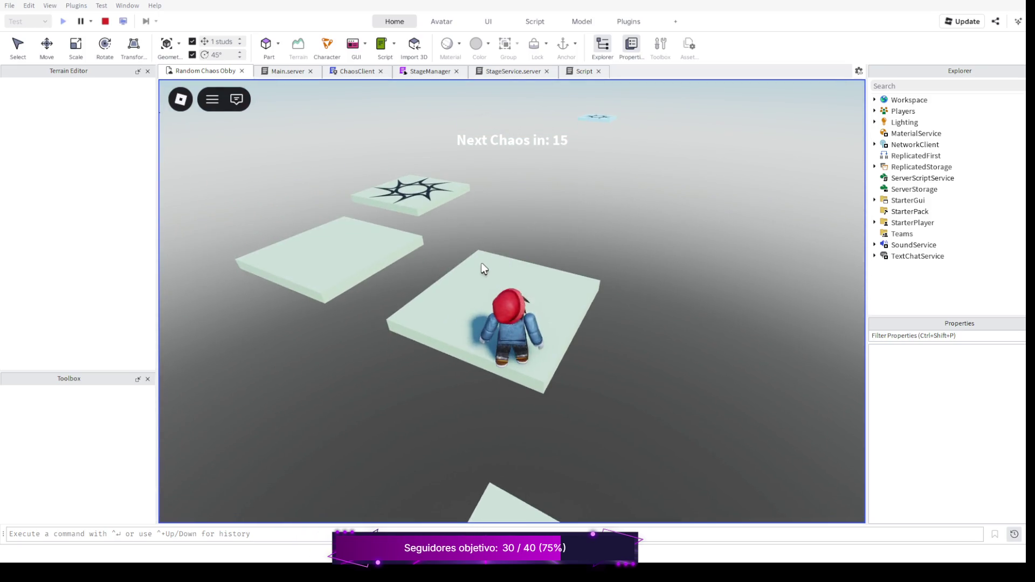
pyautogui.press('w')
pyautogui.press('w')
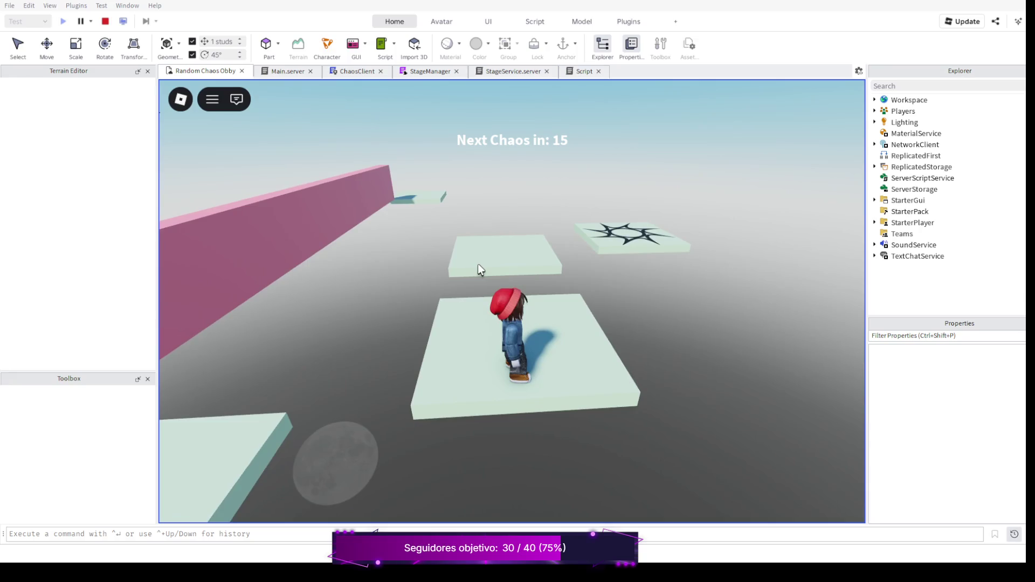
pyautogui.press('w')
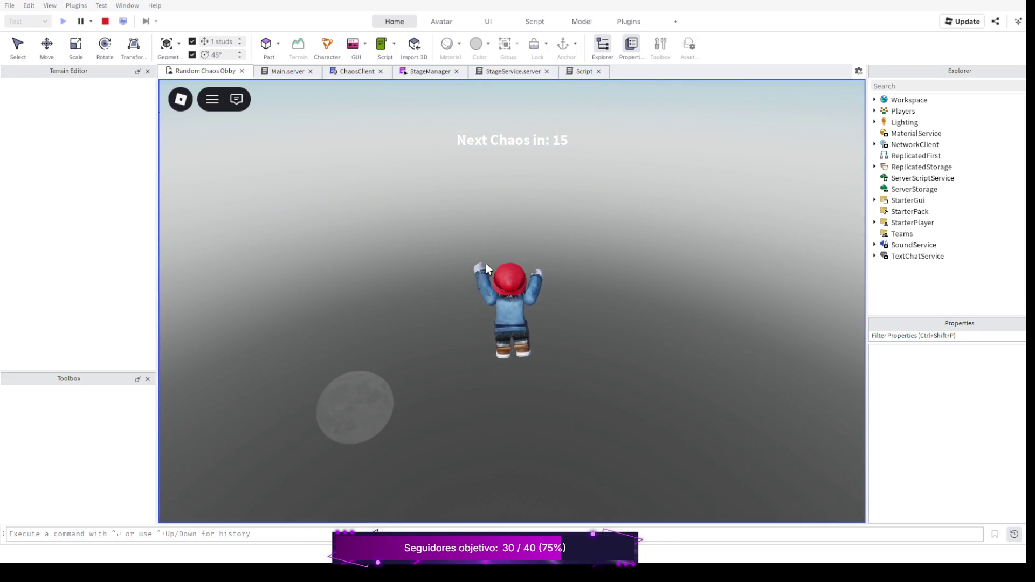
# Open and close the in-game menu, then stop the playtest with Shift+F5
pyautogui.press('Escape')
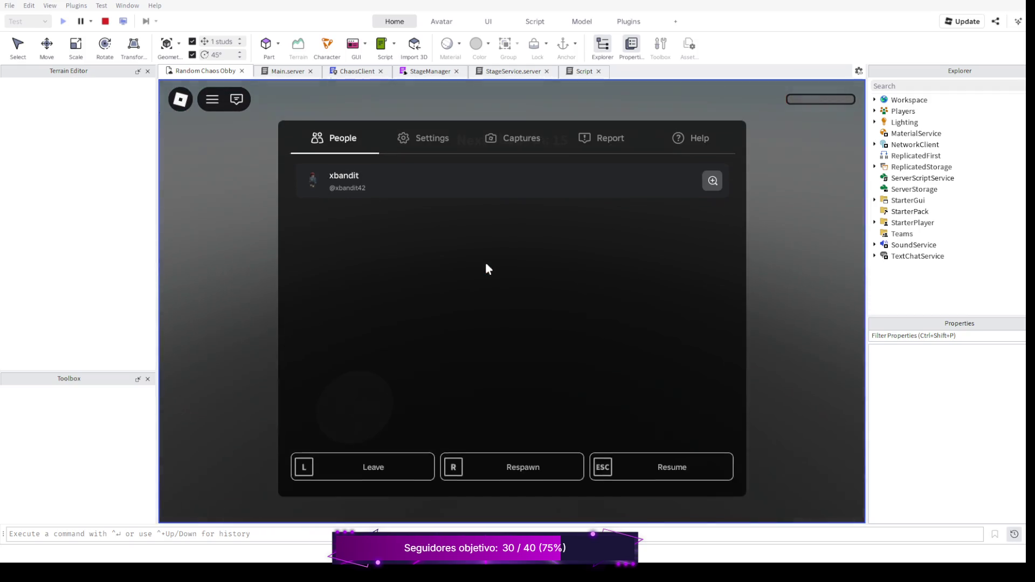
pyautogui.press('Escape')
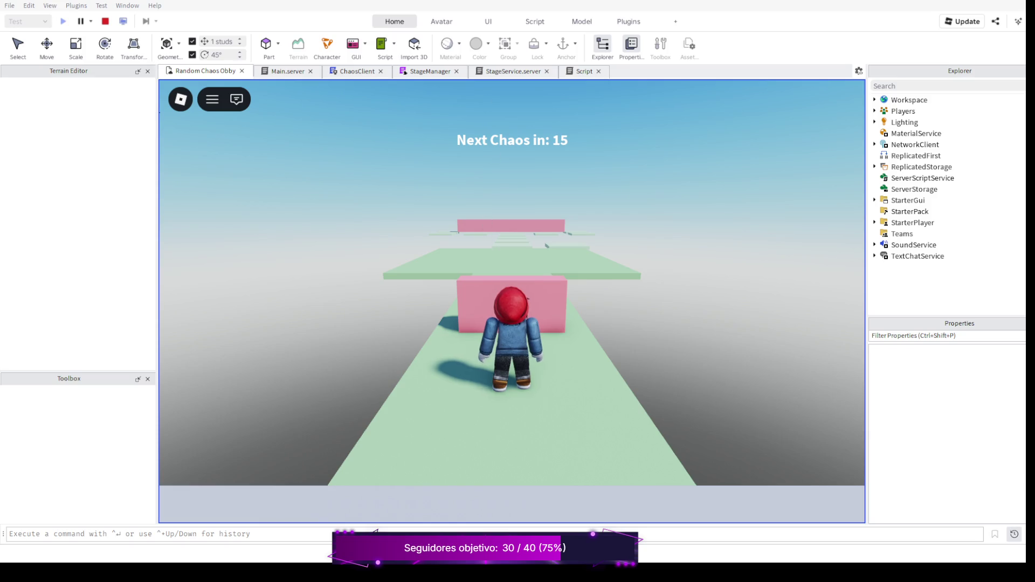
pyautogui.hotkey('shift', 'F5')
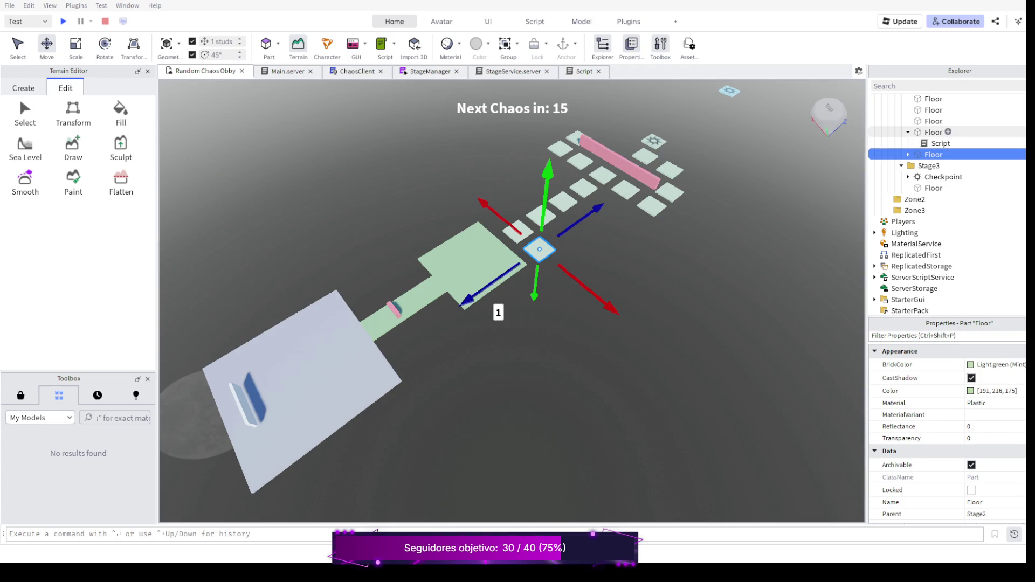
# Expand both Stage2 Floor parts and open each Floor's Script, selecting the handler on lines 3–9
pyautogui.click(908, 132)
pyautogui.click(907, 142)
pyautogui.click(908, 142)
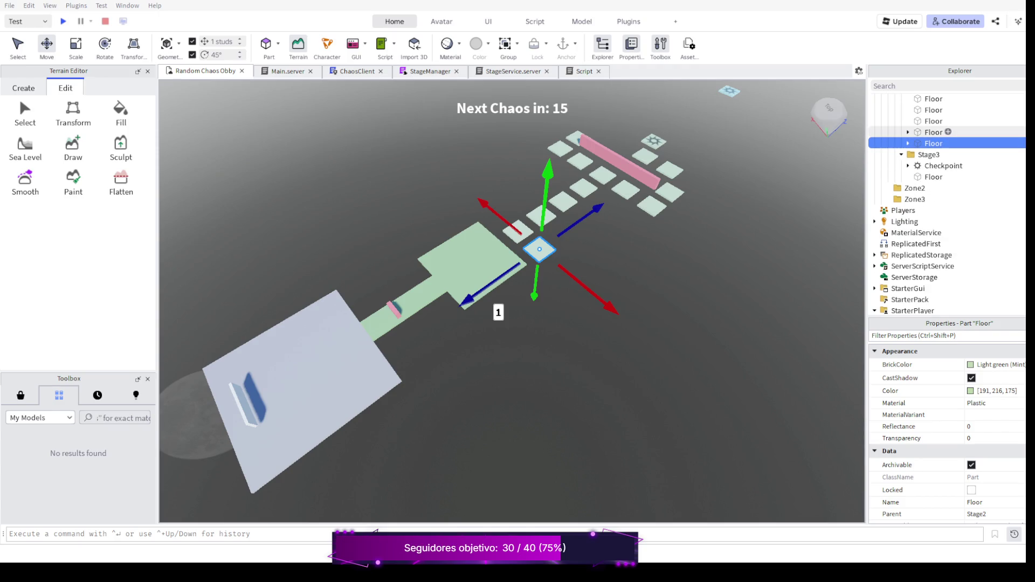
pyautogui.click(907, 143)
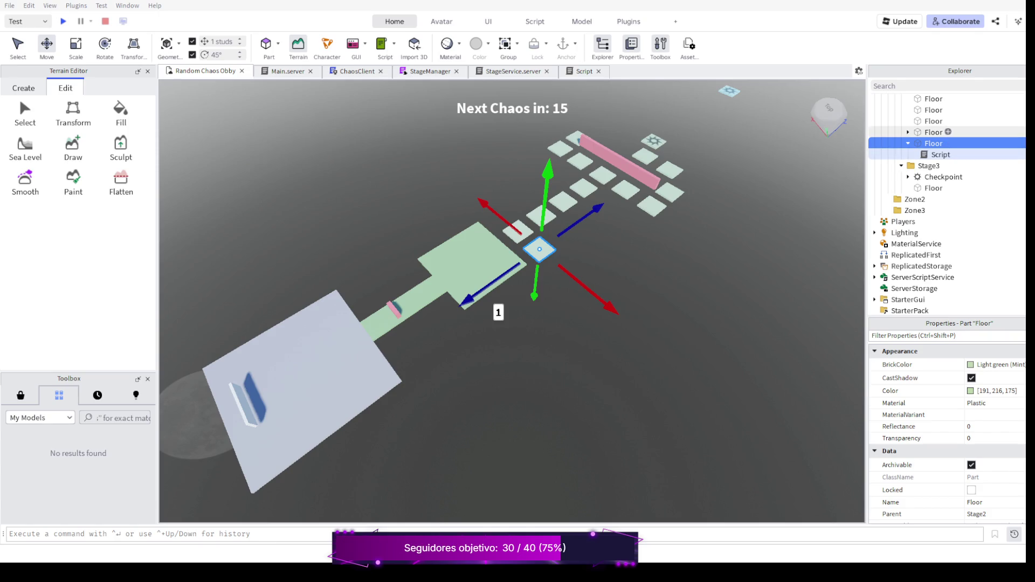
pyautogui.click(908, 132)
pyautogui.doubleClick(940, 143)
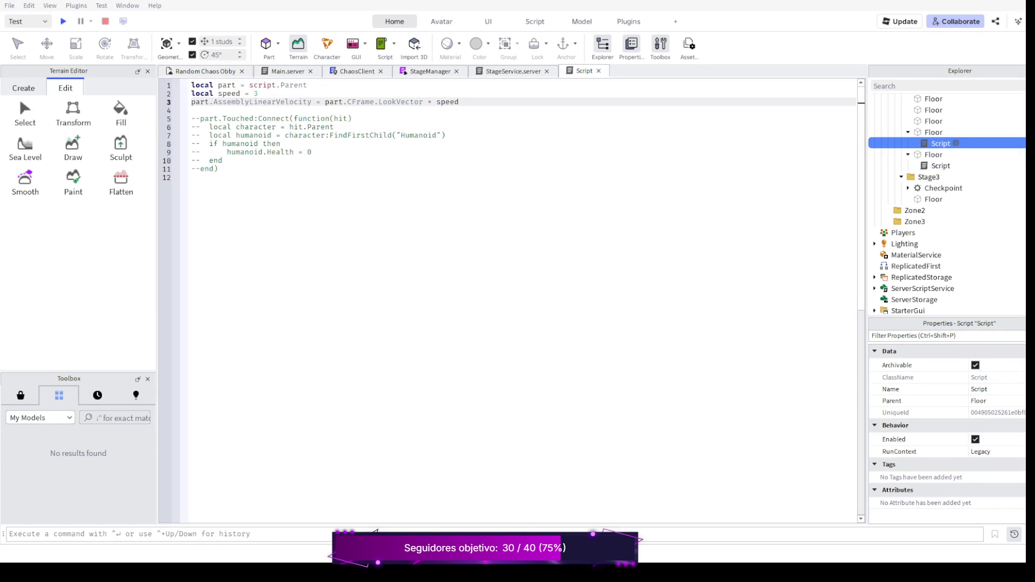
pyautogui.click(907, 132)
pyautogui.doubleClick(940, 154)
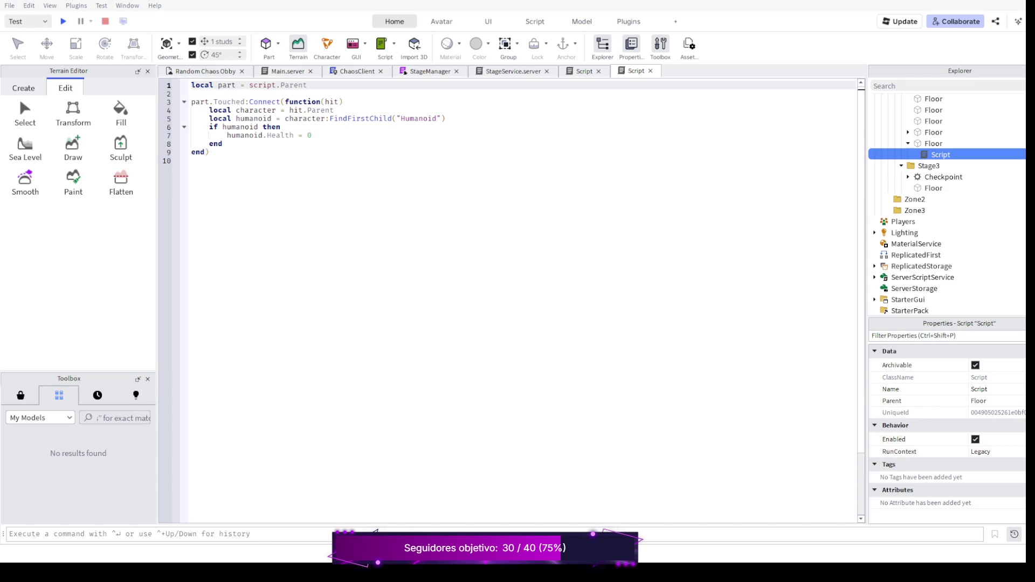
pyautogui.moveTo(209, 152); pyautogui.dragTo(191, 102)
# Comment out the Touched kill handler and insert blank lines above it
pyautogui.hotkey('ctrl', '/')
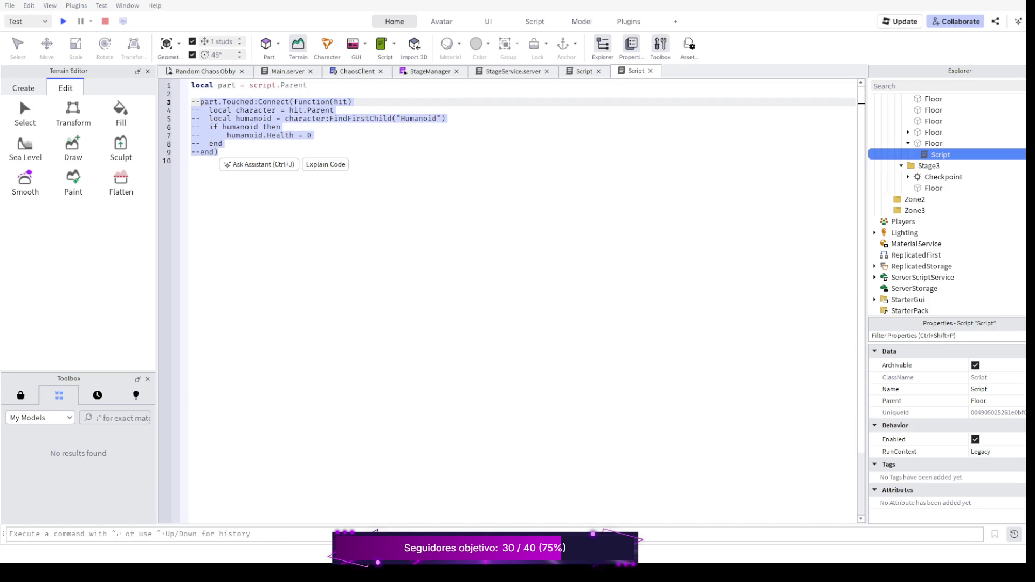
pyautogui.press('Left')
pyautogui.press('Return')
pyautogui.press('Return')
pyautogui.press('Return')
pyautogui.press('Up')
pyautogui.press('Up')
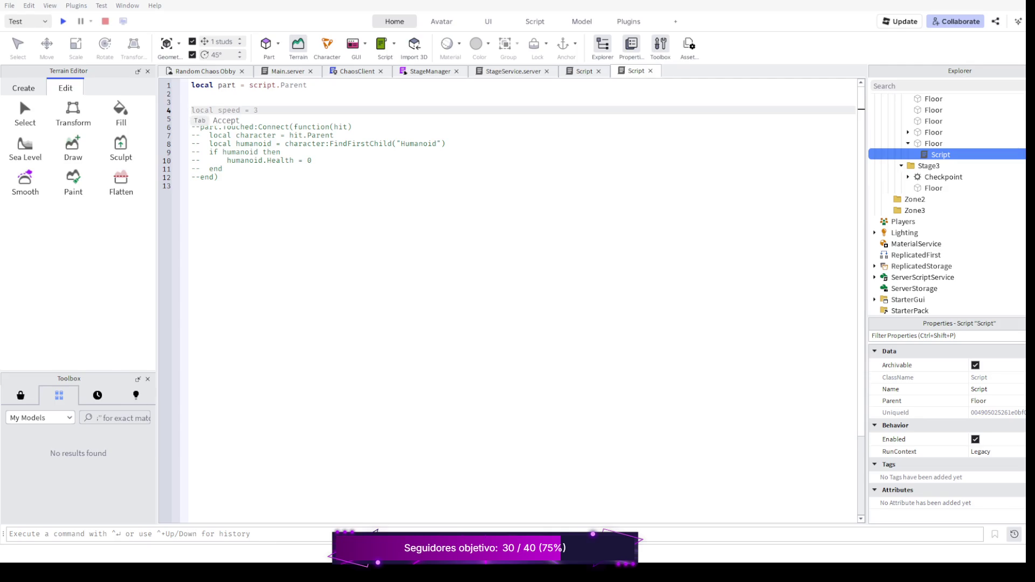
# Add 'local speed = 3' and the AssemblyLinearVelocity LookVector line via autocomplete, then play-test
pyautogui.click(192, 101)
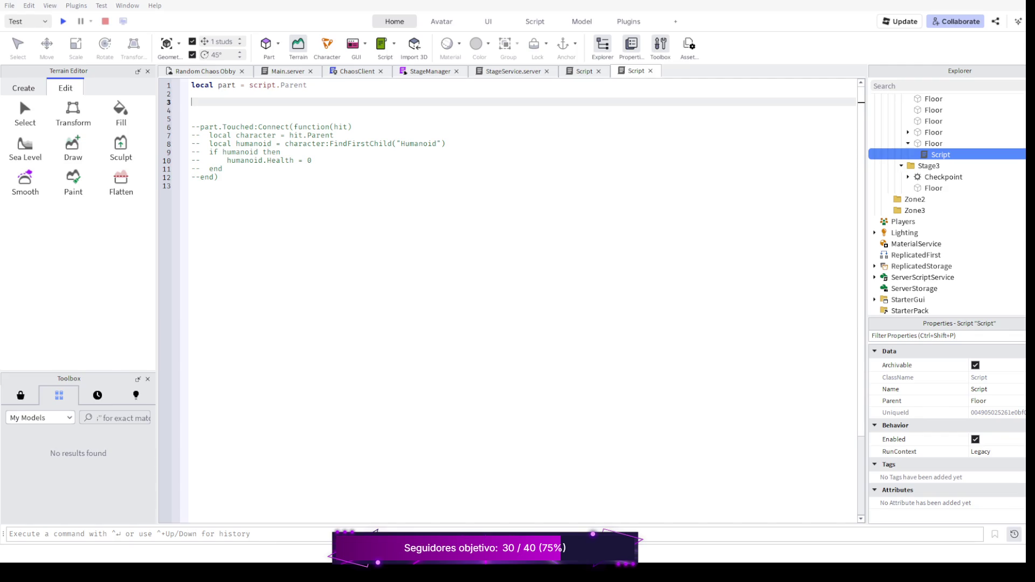
pyautogui.write('local')
pyautogui.press('Tab')
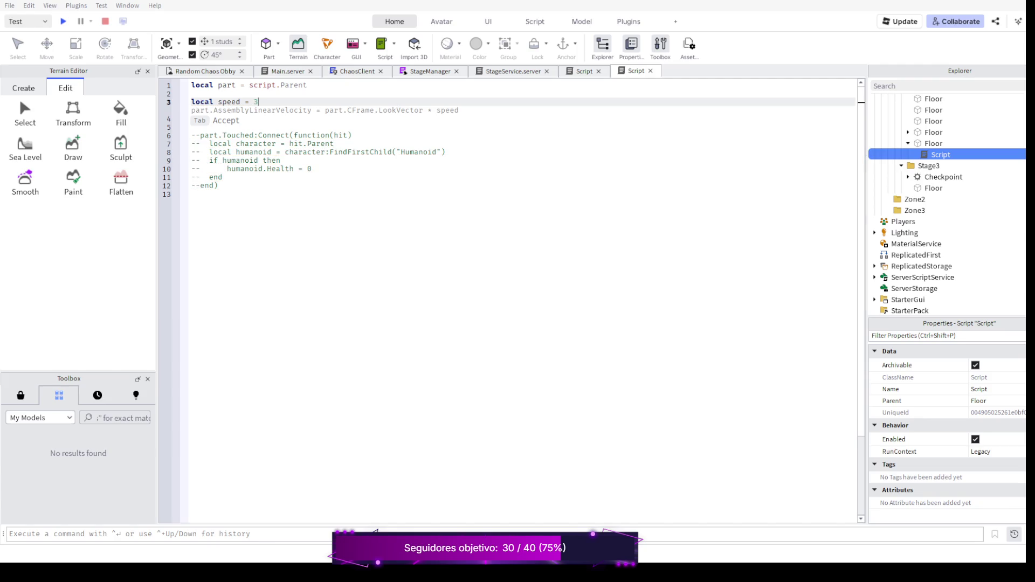
pyautogui.press('Tab')
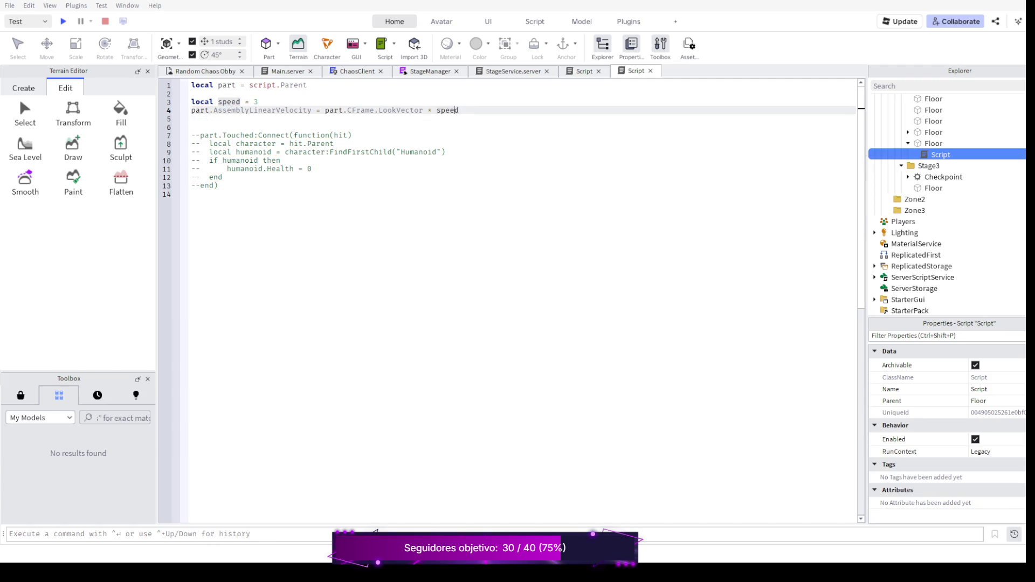
pyautogui.click(459, 110)
pyautogui.click(63, 21)
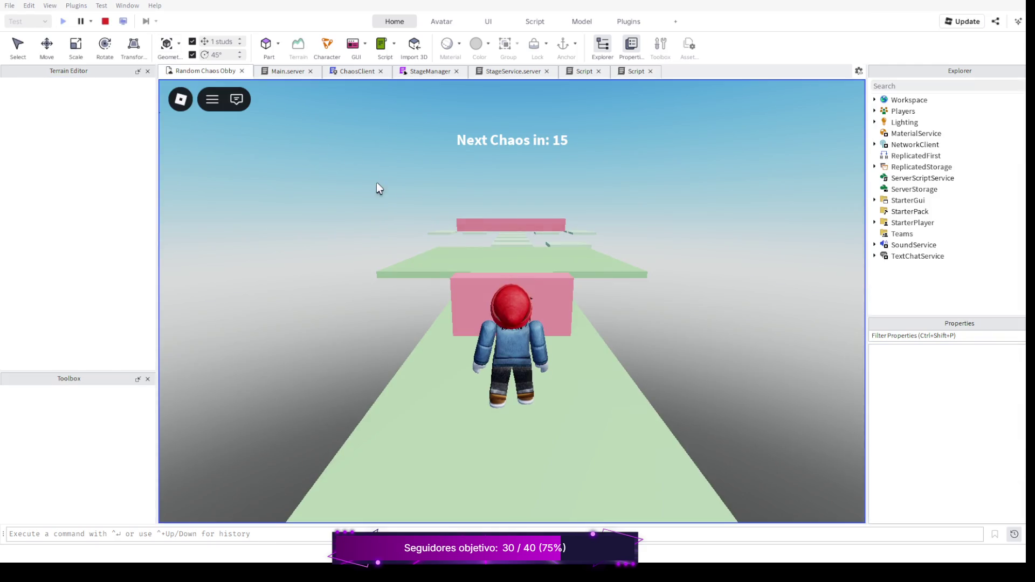
# Run the avatar over the pink block and jump onto the floating platforms
pyautogui.press('w')
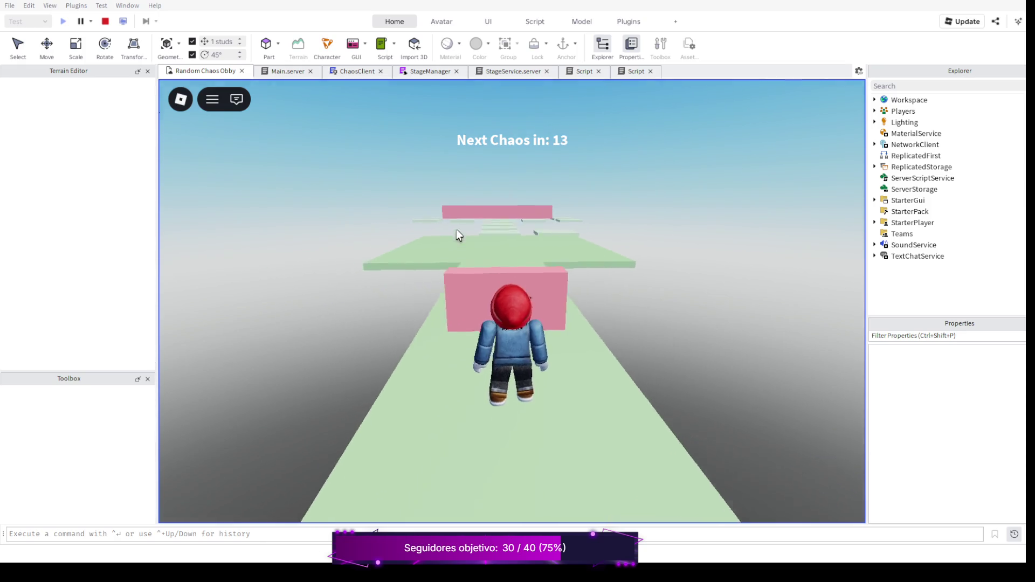
pyautogui.press('space')
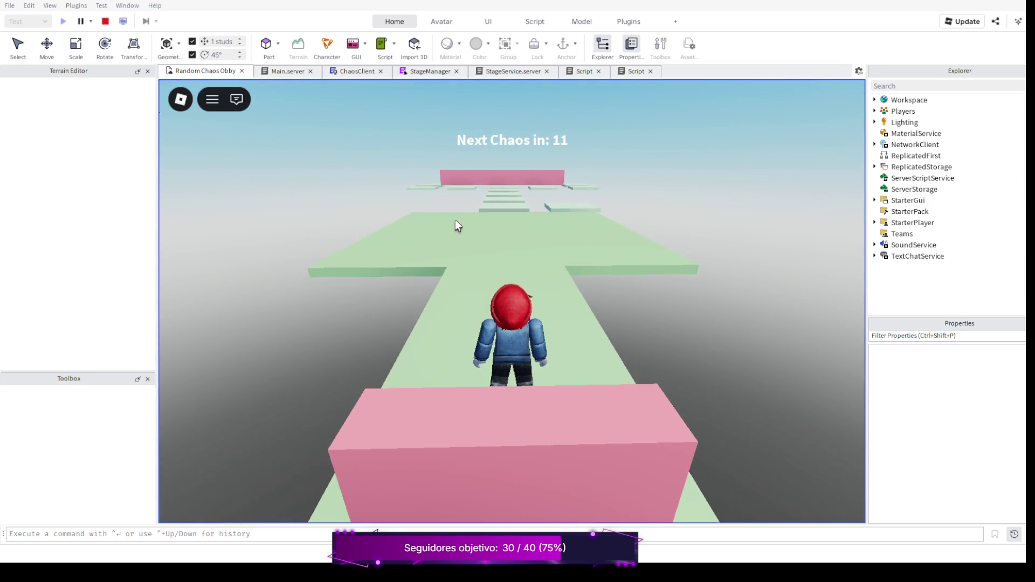
pyautogui.press('w')
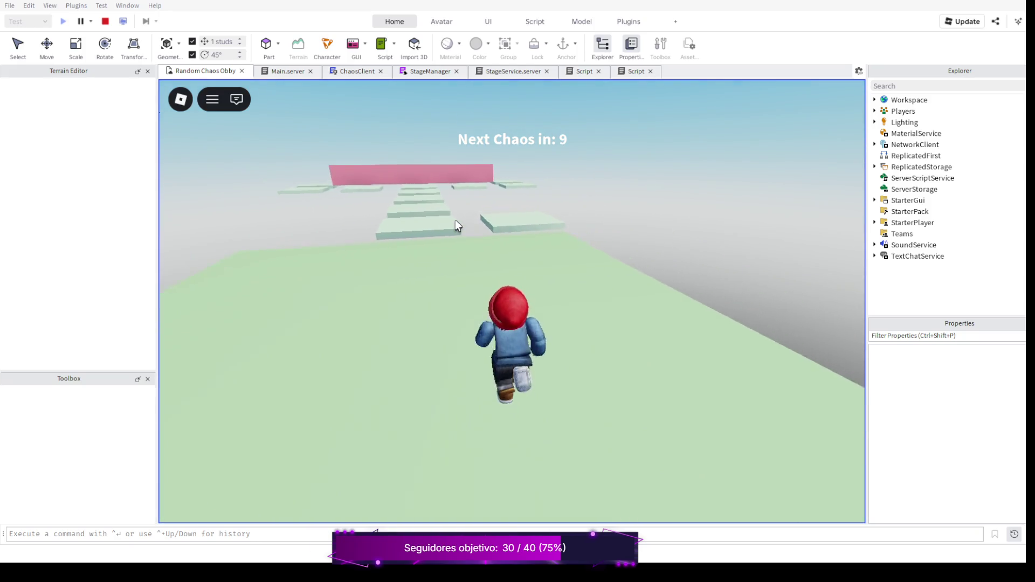
pyautogui.press('w')
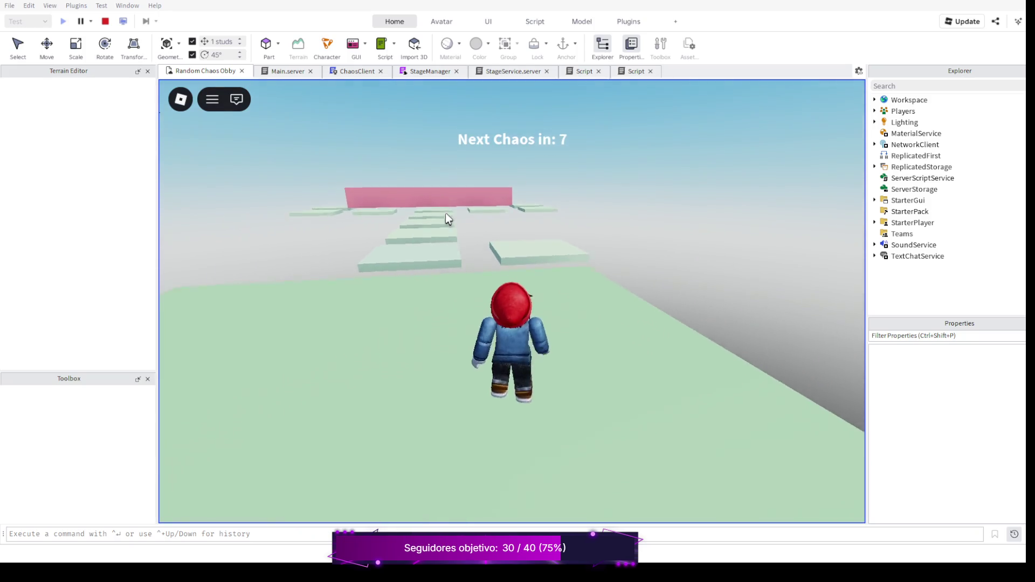
pyautogui.press('space')
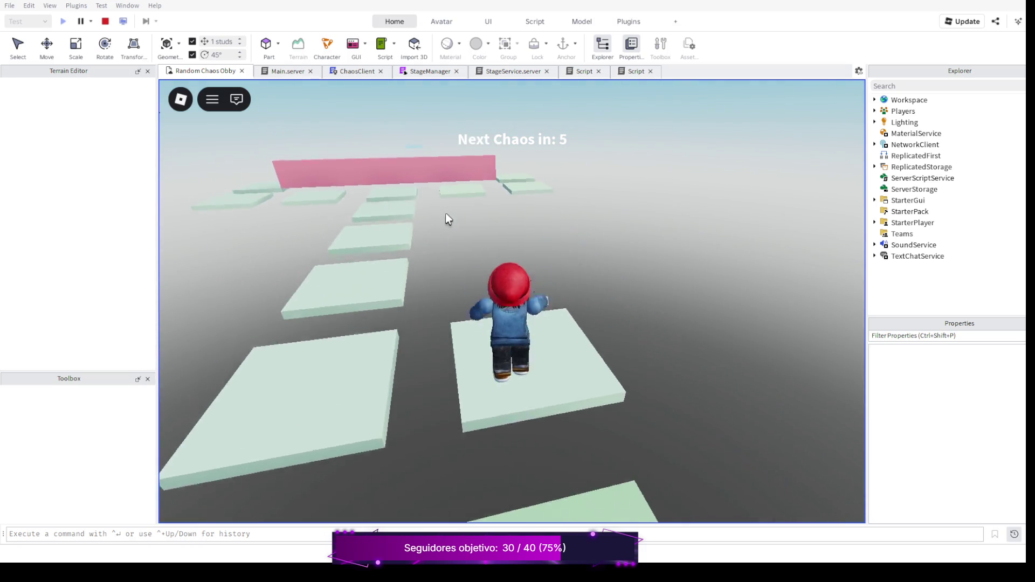
pyautogui.press('space')
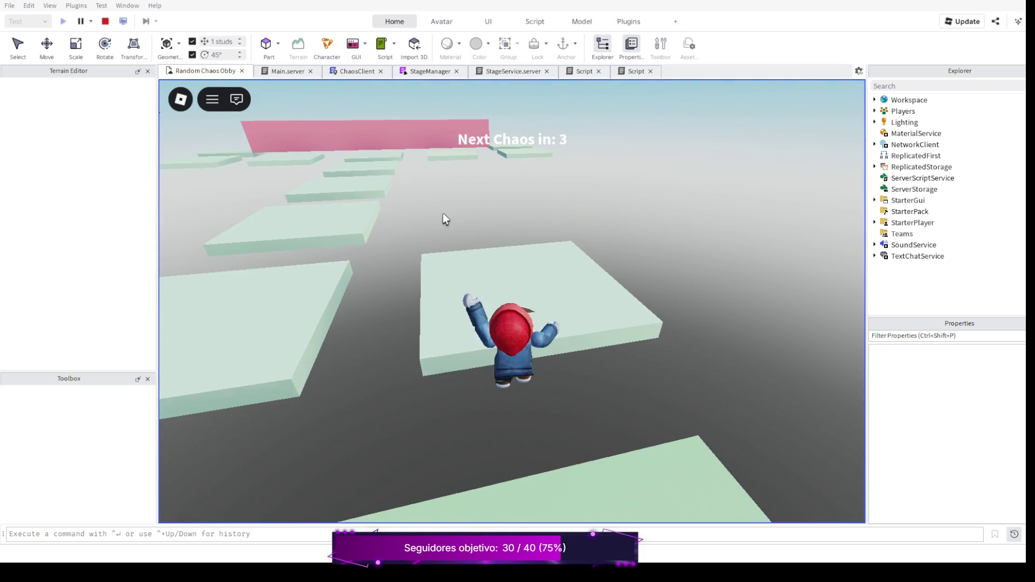
pyautogui.press('w')
pyautogui.press('w')
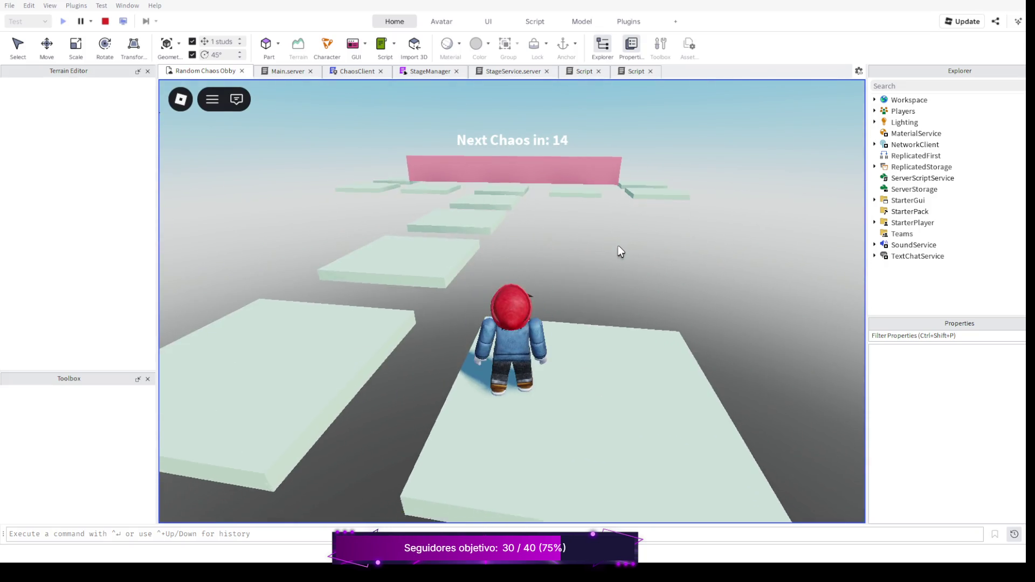
# Steer across the pale platforms onto the wide green floor as the countdown restarts
pyautogui.press('w')
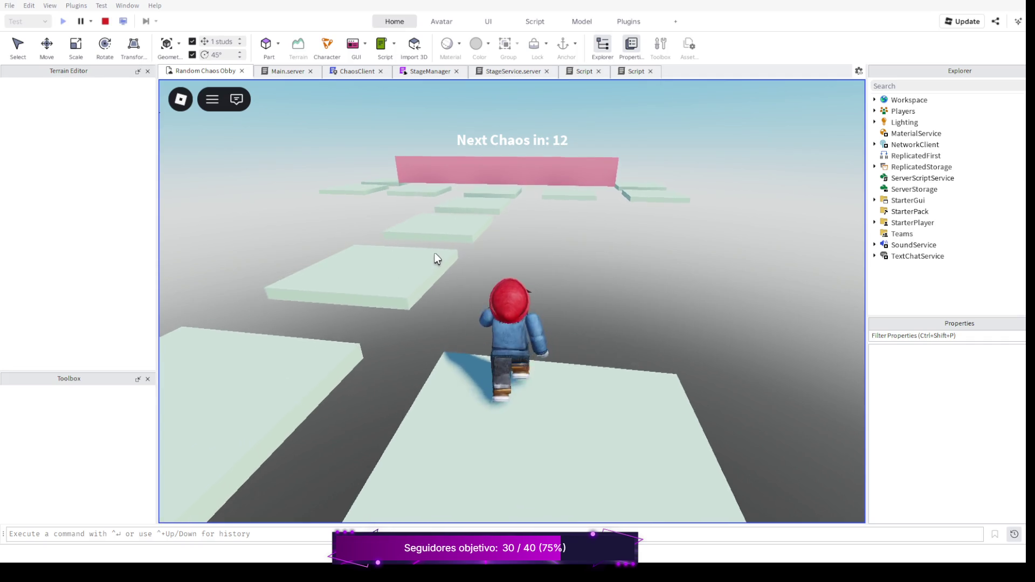
pyautogui.press('w')
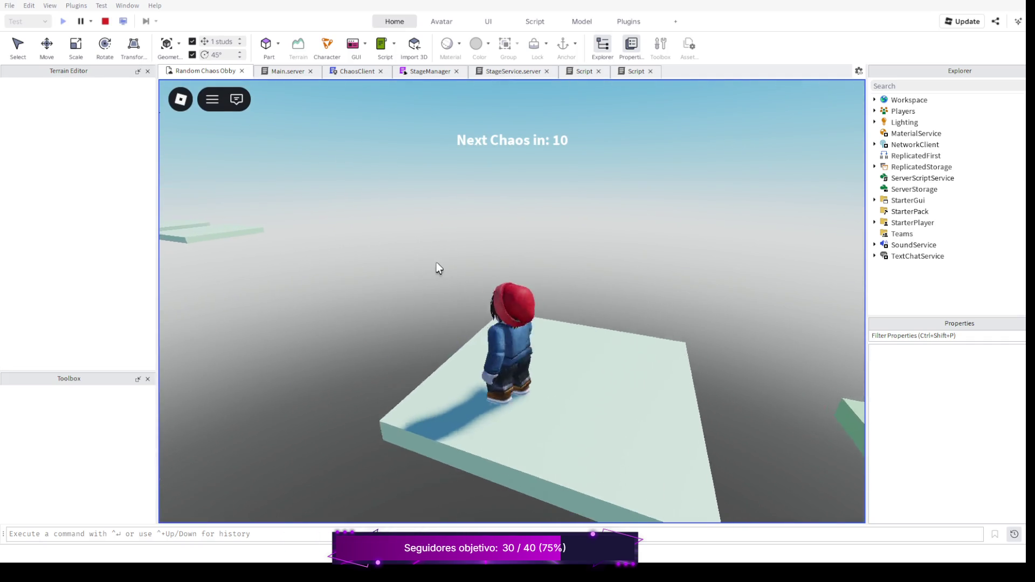
pyautogui.press('a')
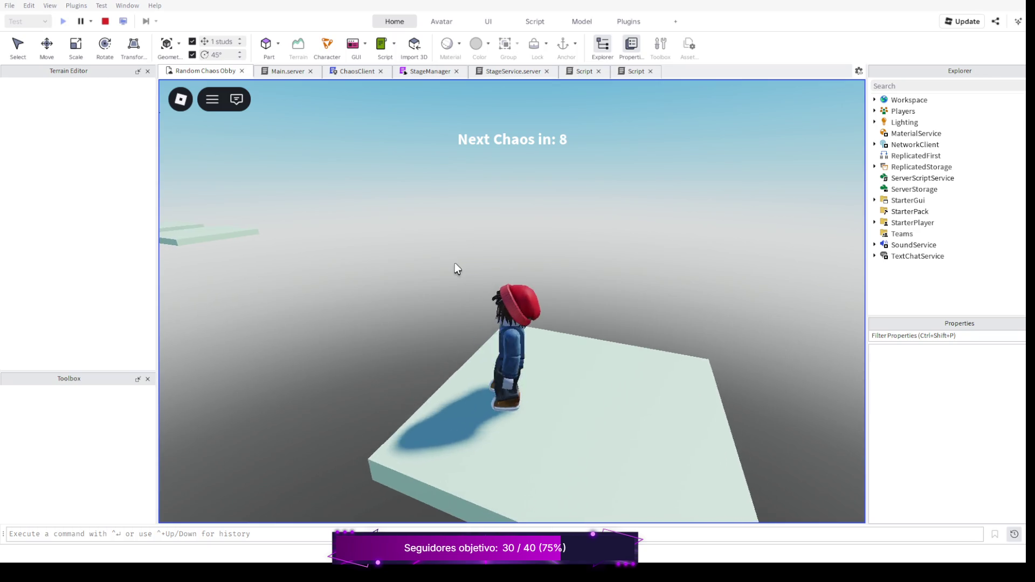
pyautogui.press('w')
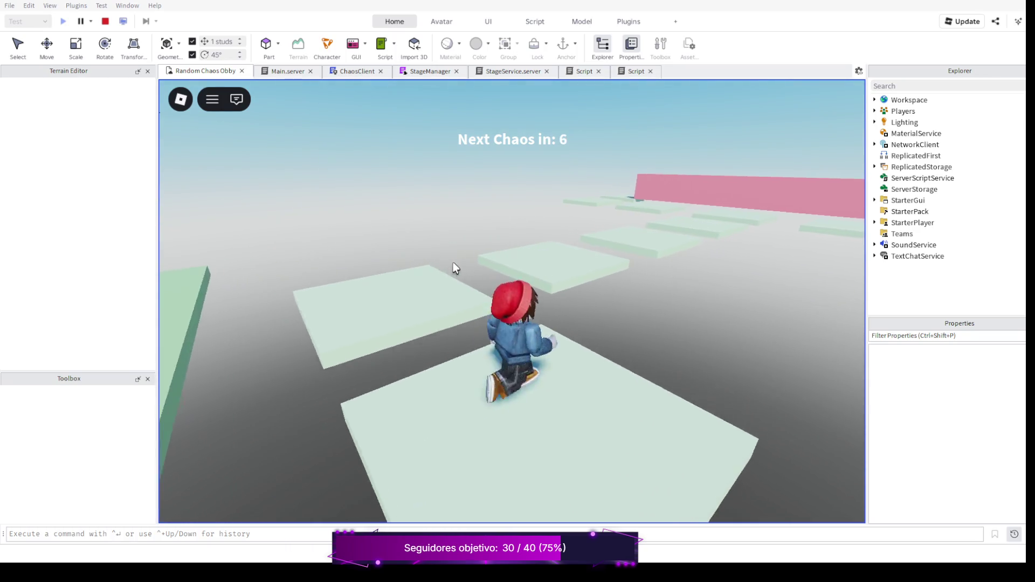
pyautogui.press('s')
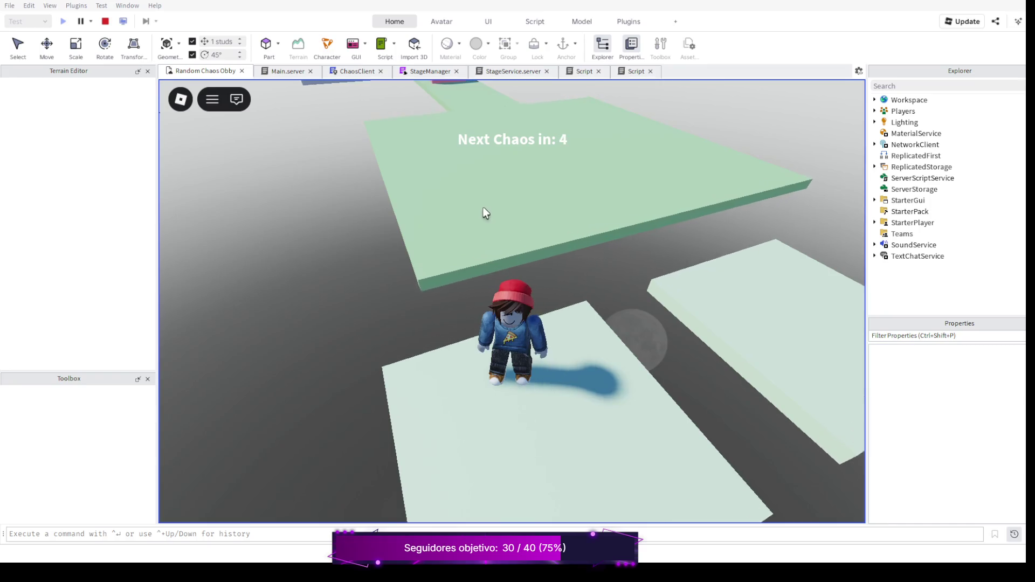
pyautogui.press('w')
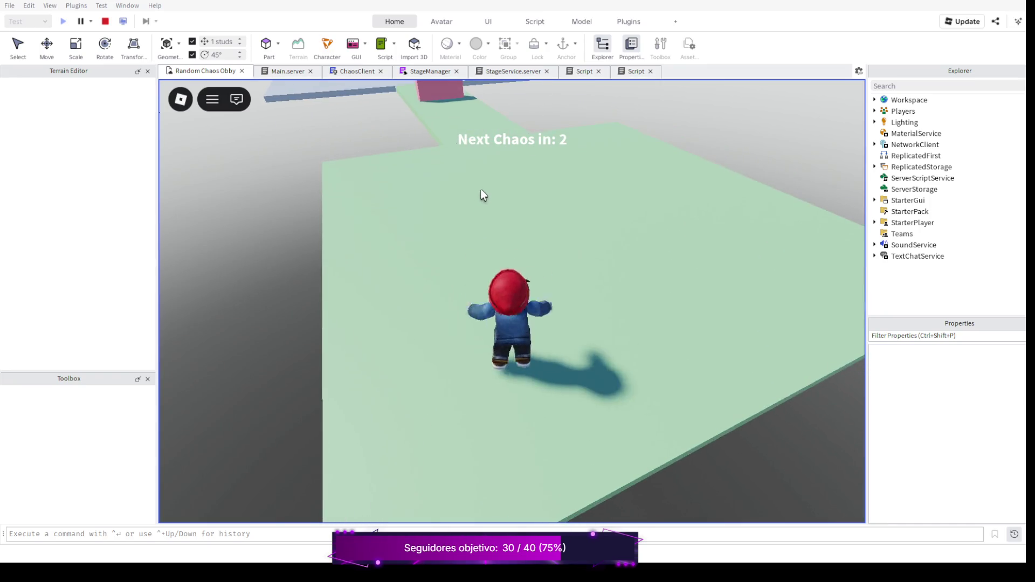
pyautogui.press('Escape')
pyautogui.press('Escape')
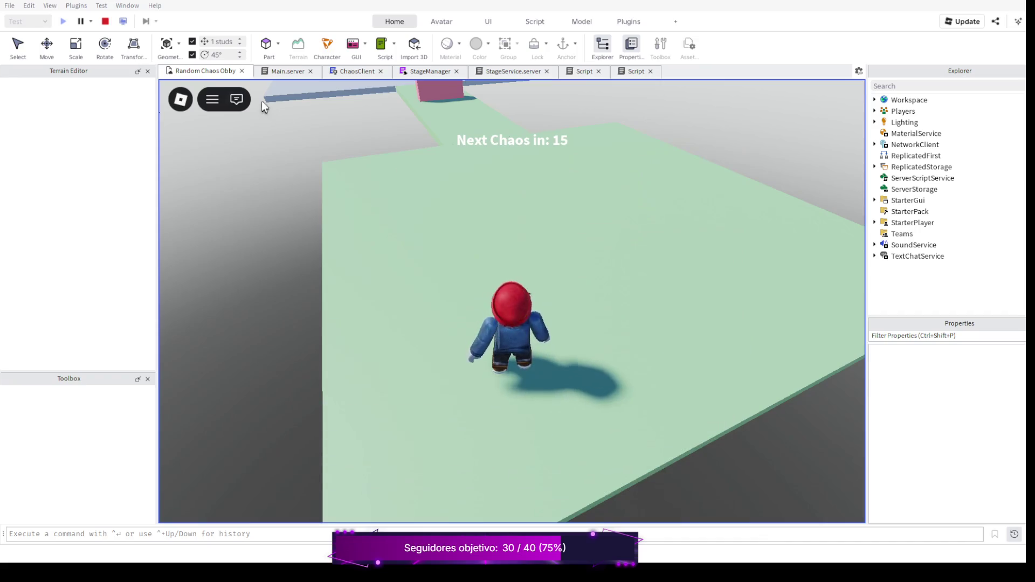
# Stop the playtest with Shift+F5 and return to editing
pyautogui.hotkey('shift', 'F5')
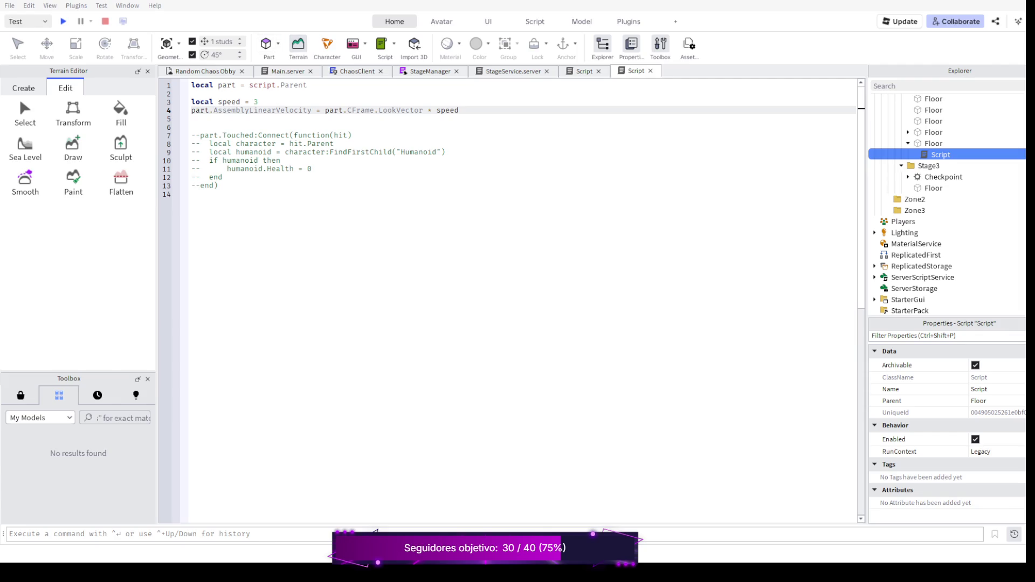
# Switch back to the Random Chaos Obby 3D scene showing the 15-second chaos countdown
pyautogui.hotkey('ctrl', 'Tab')
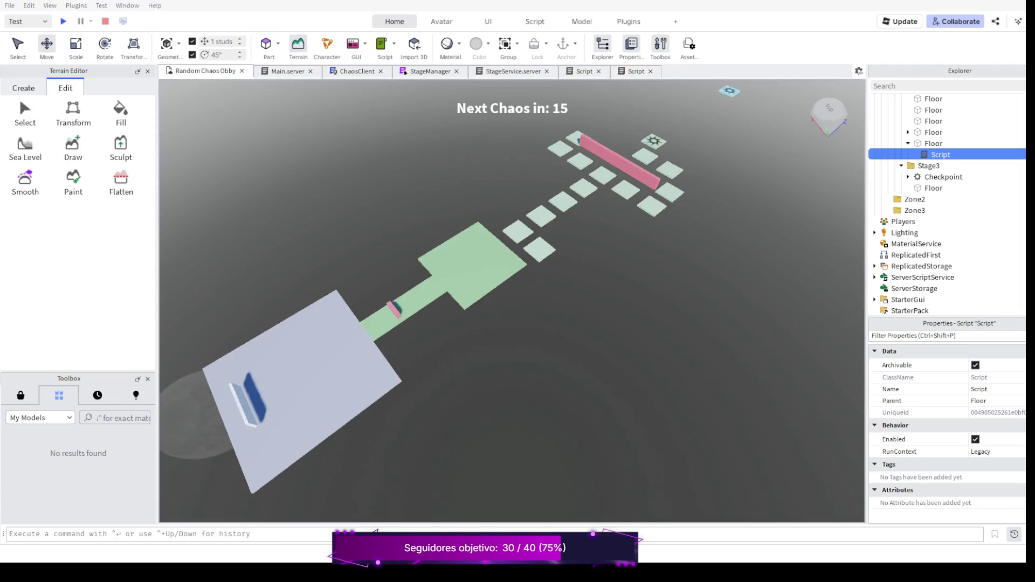
# Select a floor tile in the obby and open its Script
pyautogui.scroll(3, 512, 194)
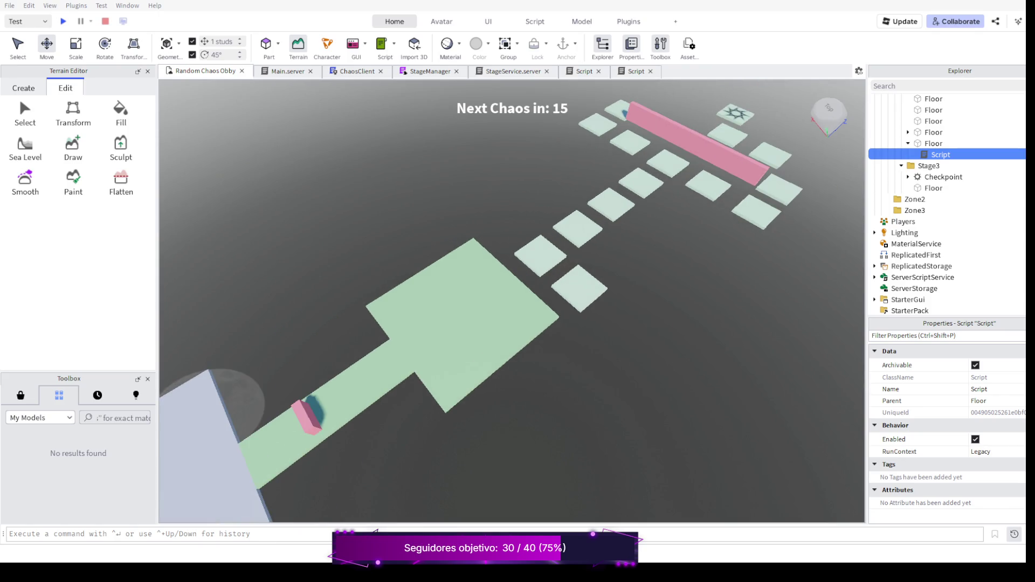
pyautogui.scroll(-2, 512, 270)
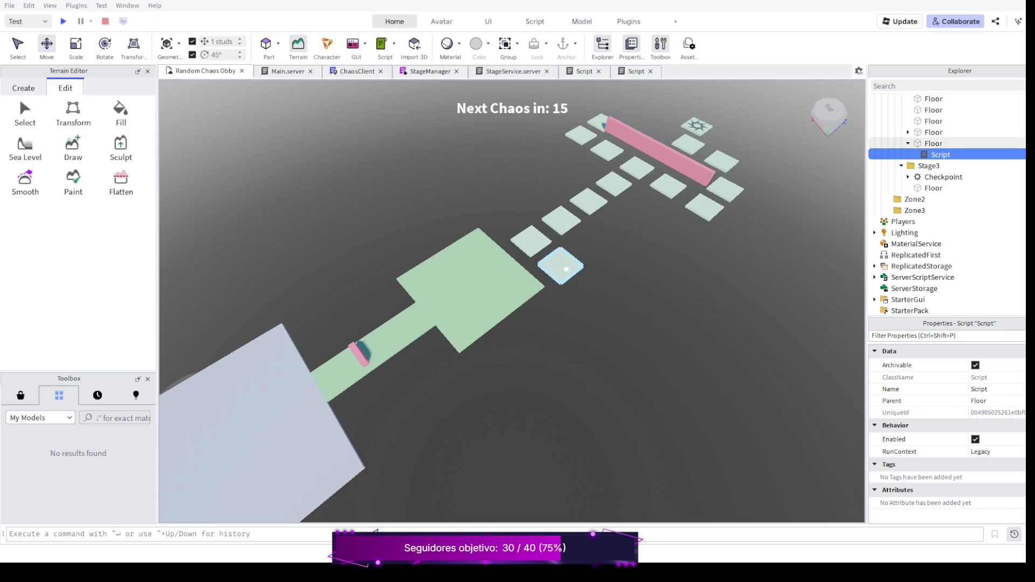
pyautogui.click(560, 266)
pyautogui.doubleClick(941, 154)
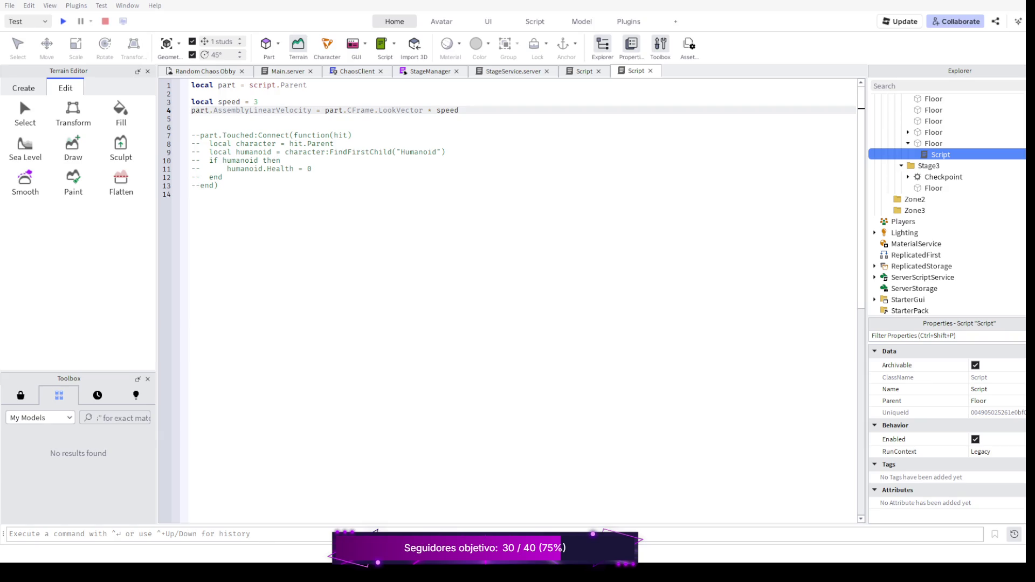
# Comment out the speed and velocity lines 3–4, re-enable the Touched kill block on lines 7–13, then play
pyautogui.moveTo(458, 110); pyautogui.dragTo(178, 102)
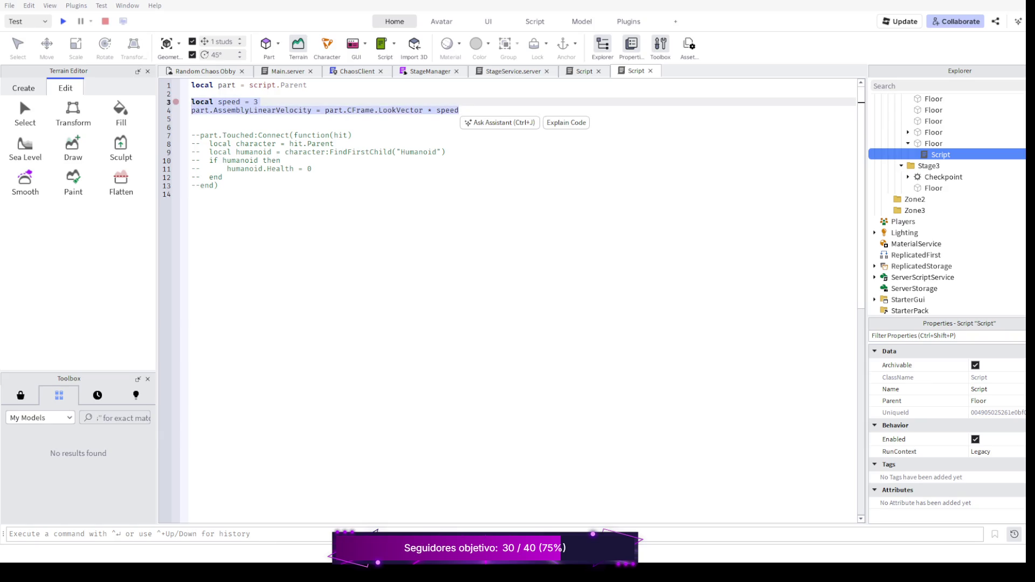
pyautogui.hotkey('ctrl', '/')
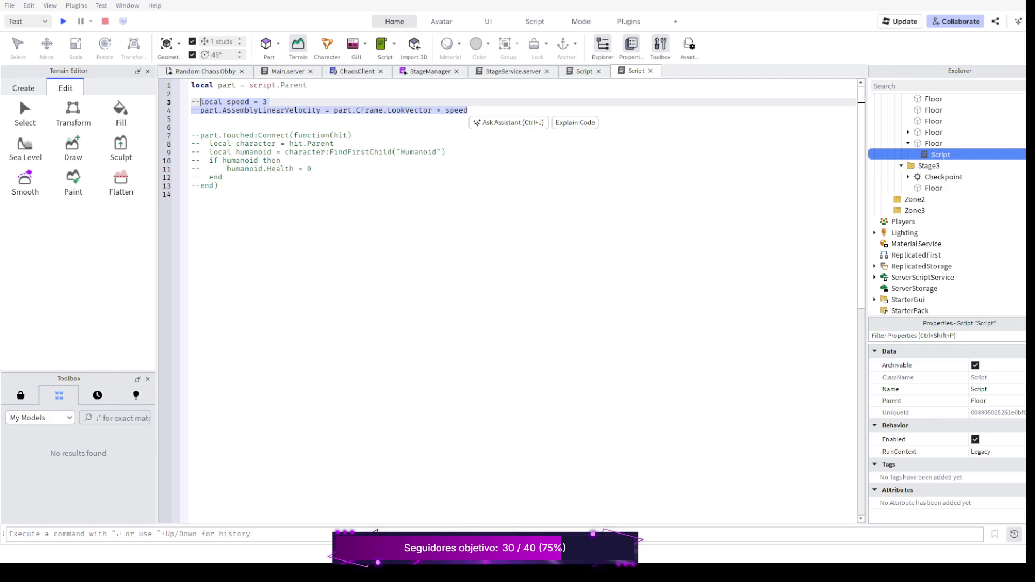
pyautogui.moveTo(217, 186); pyautogui.dragTo(178, 135)
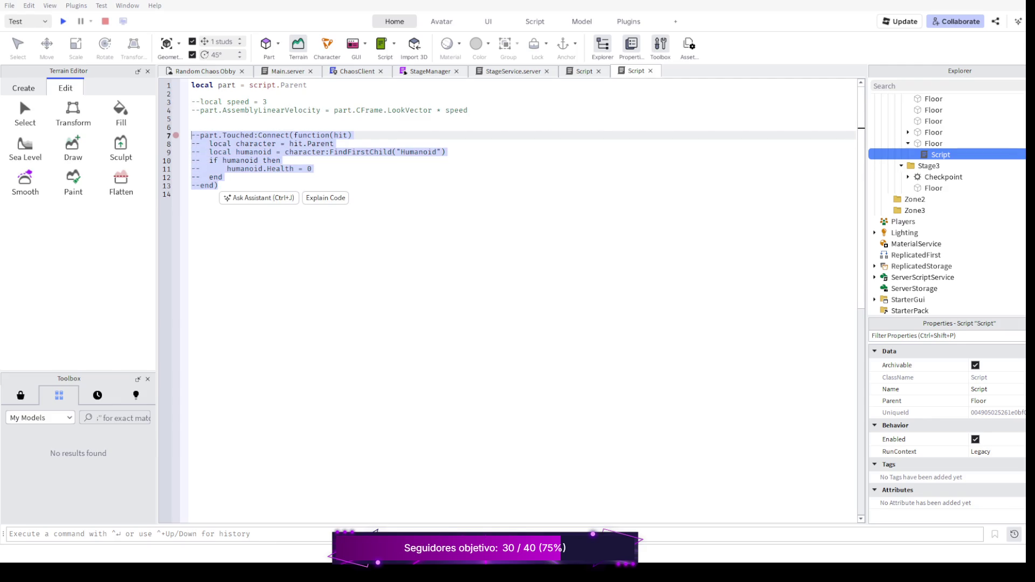
pyautogui.hotkey('ctrl', '/')
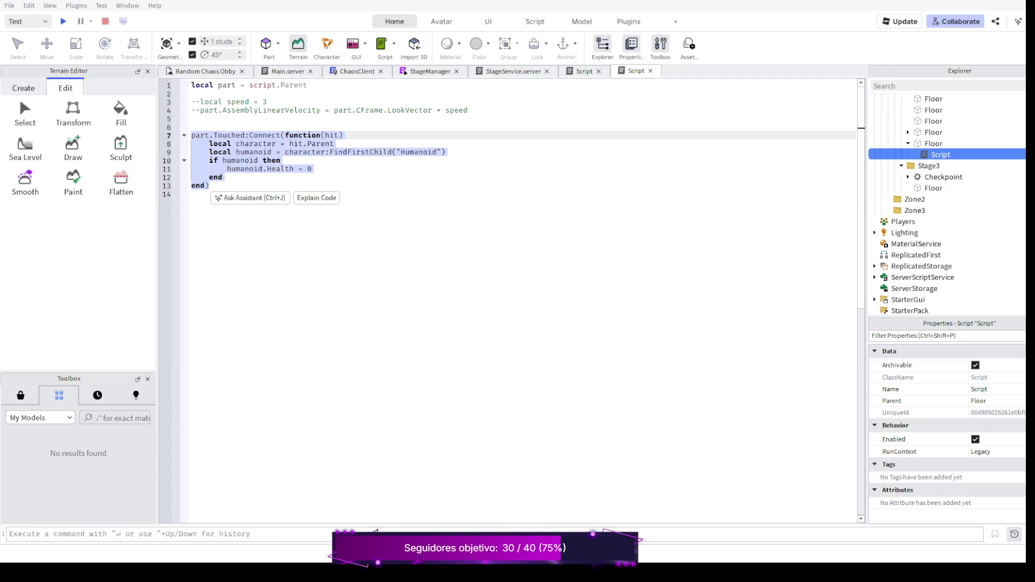
pyautogui.press('F5')
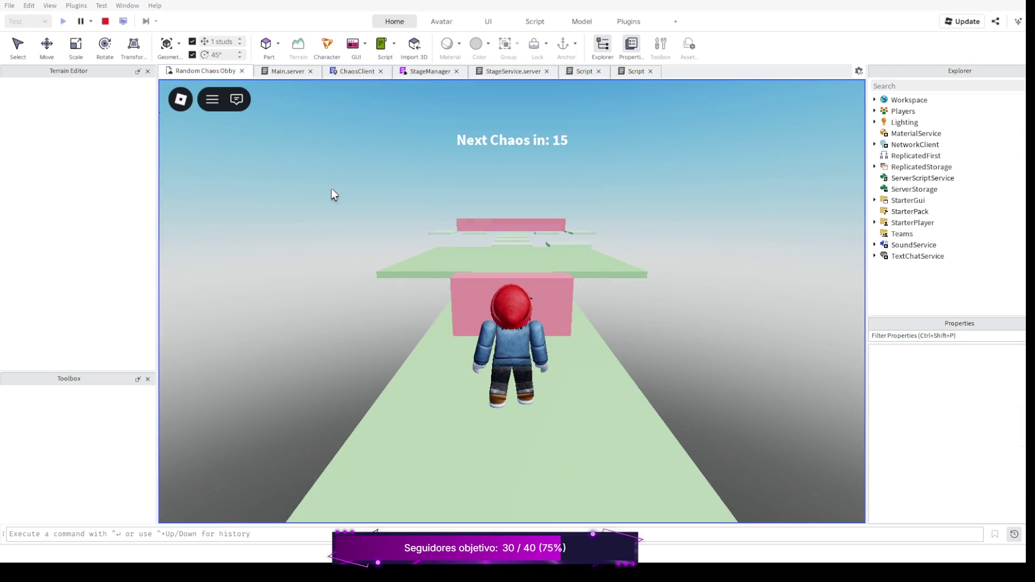
# Run the character along the green path, jump the pink block and reach the wide platform
pyautogui.press('w')
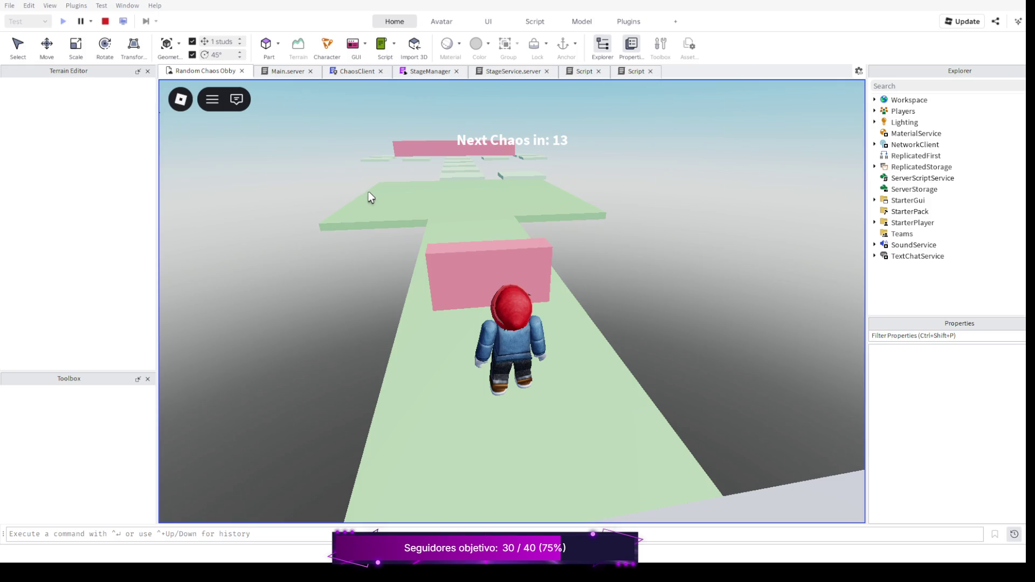
pyautogui.press('w')
pyautogui.press('space')
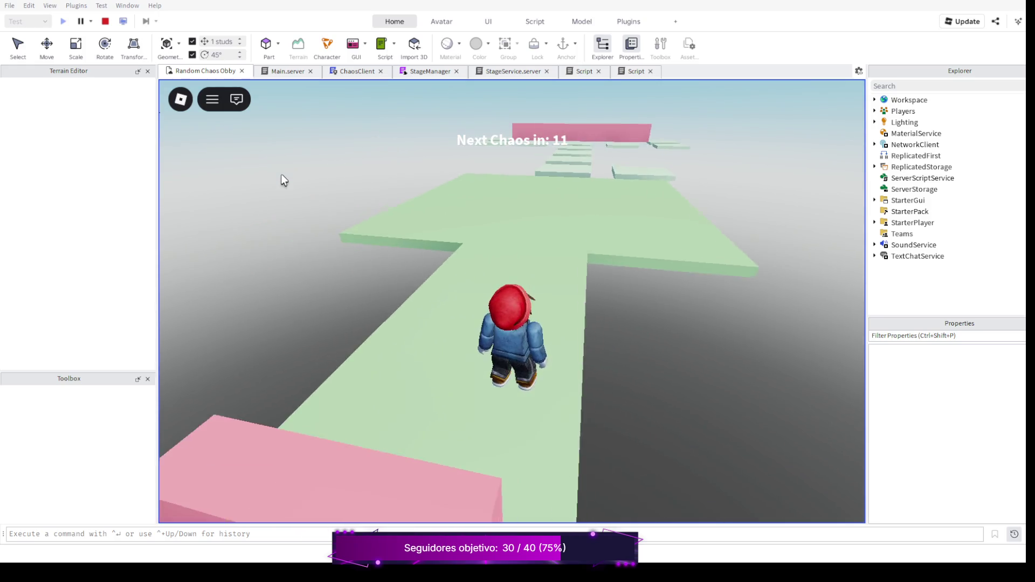
pyautogui.press('w')
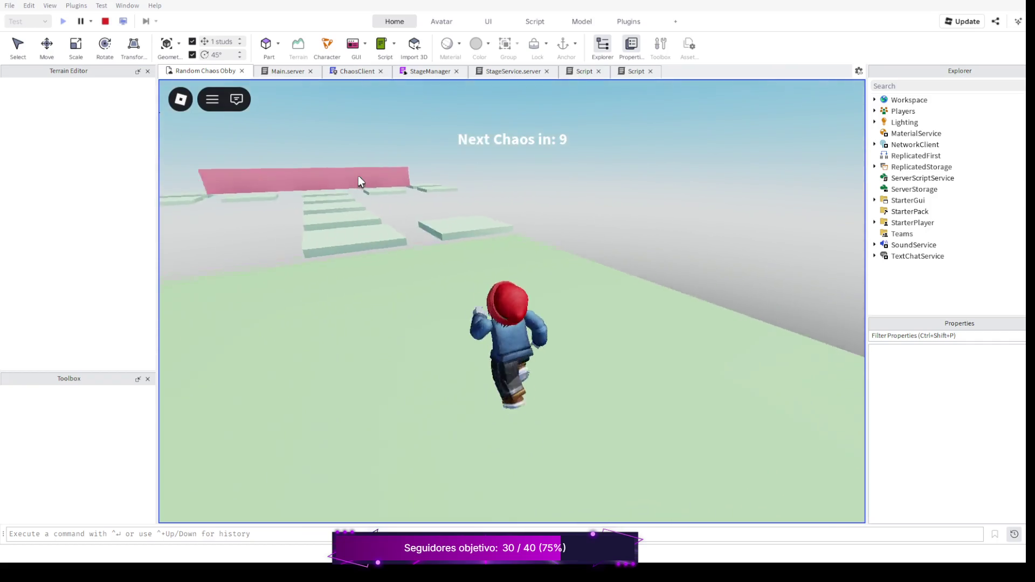
pyautogui.press('w')
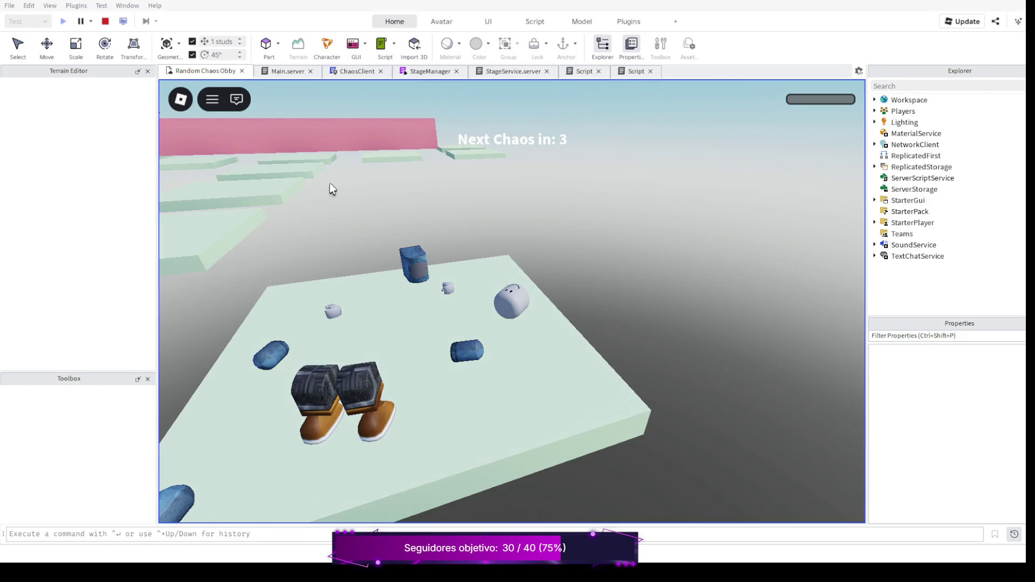
pyautogui.press('w')
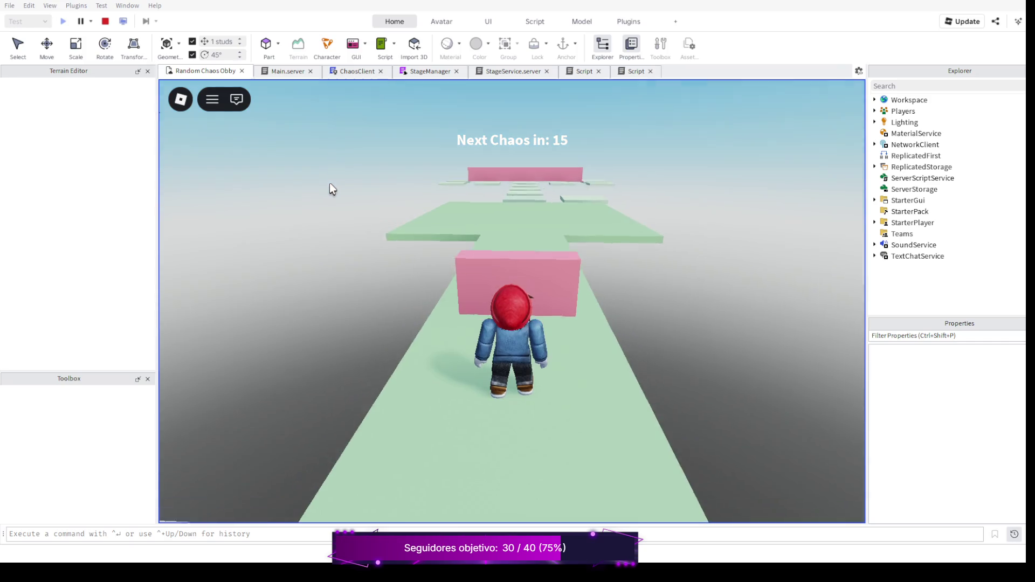
pyautogui.press('space')
pyautogui.press('w')
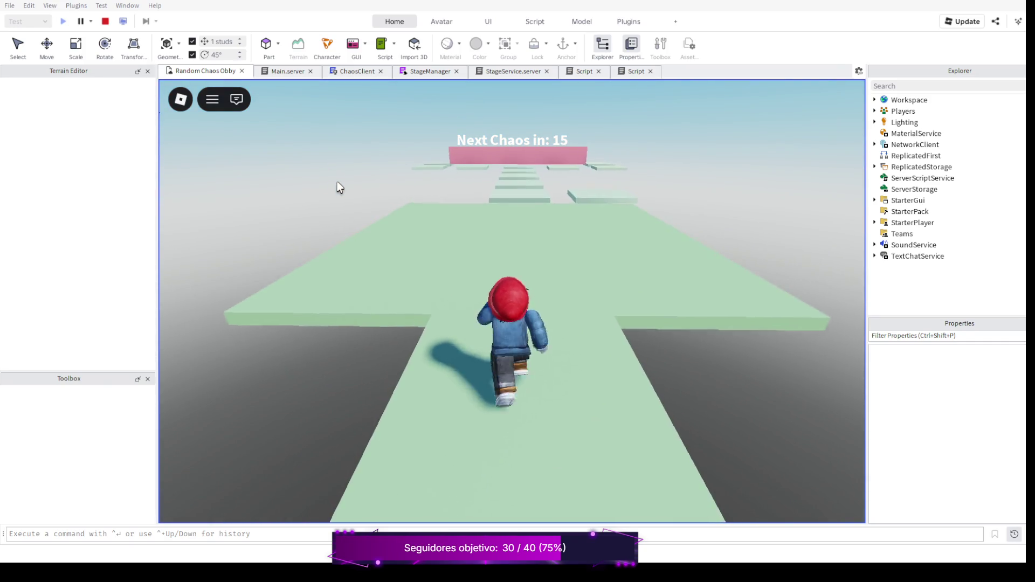
pyautogui.press('w')
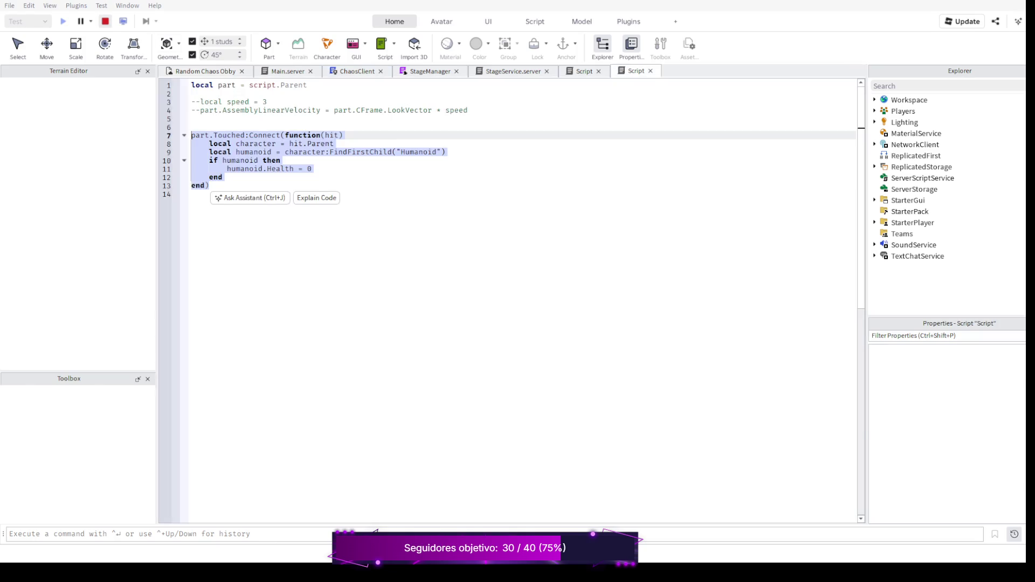
# Stop the playtest, open the other Stage2 Floor's speed-3 Script, then return to the obby view
pyautogui.click(105, 21)
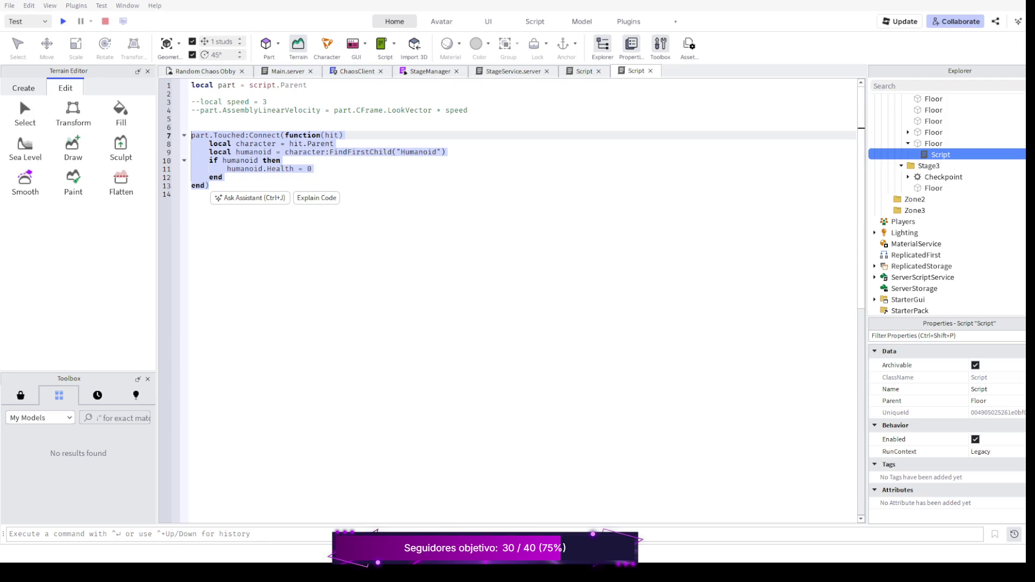
pyautogui.click(191, 127)
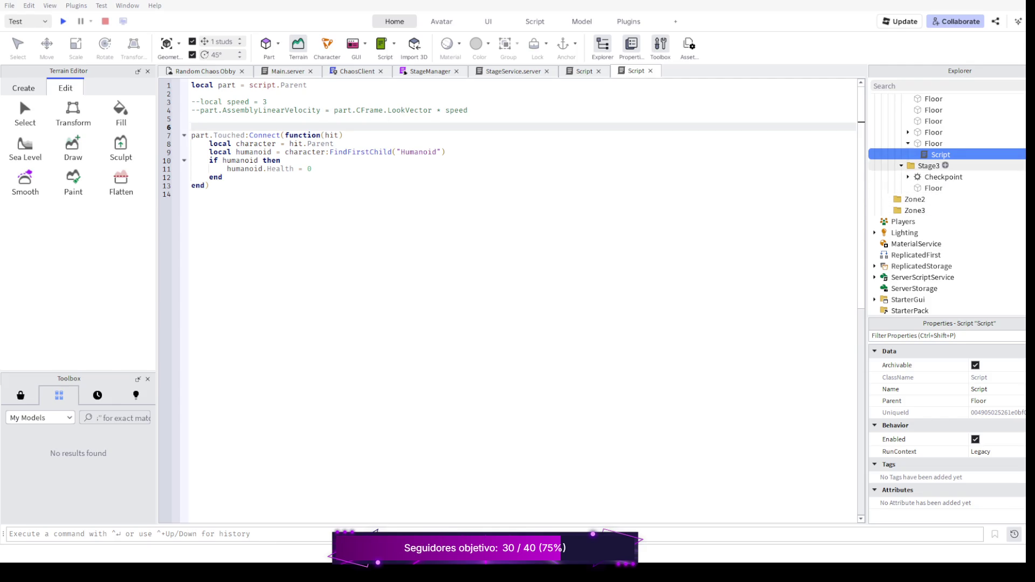
pyautogui.scroll(1, 943, 177)
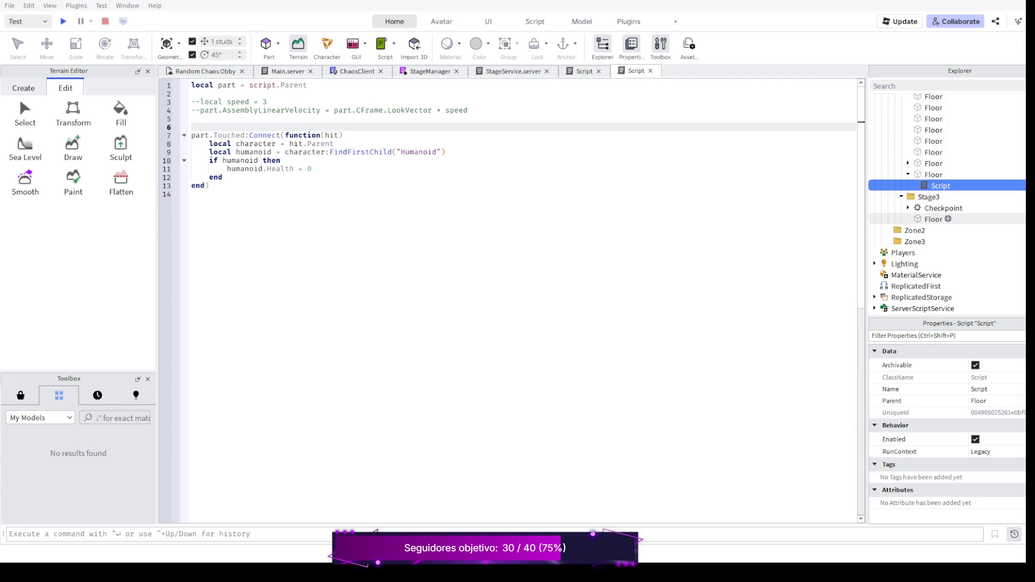
pyautogui.click(901, 197)
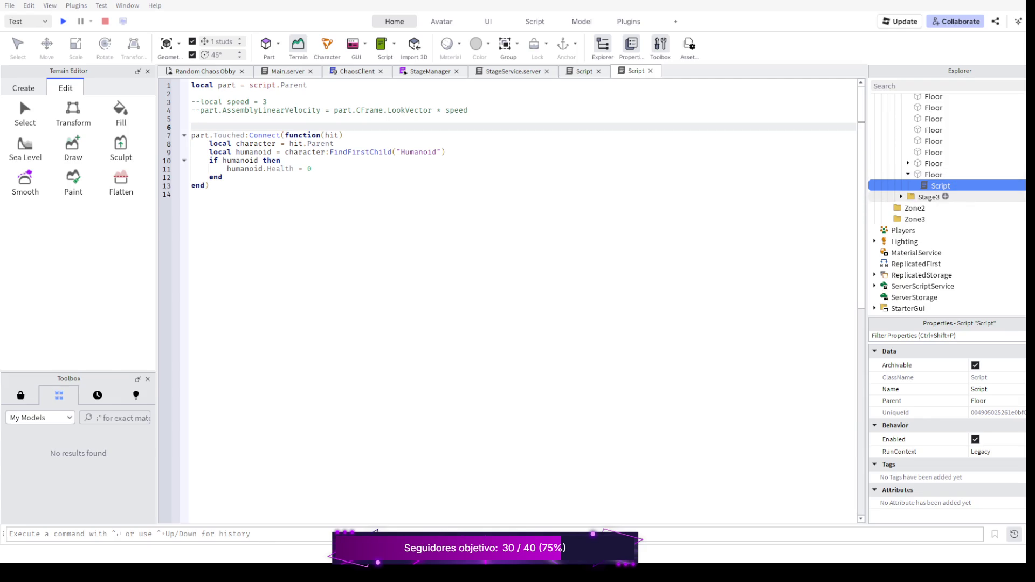
pyautogui.click(907, 164)
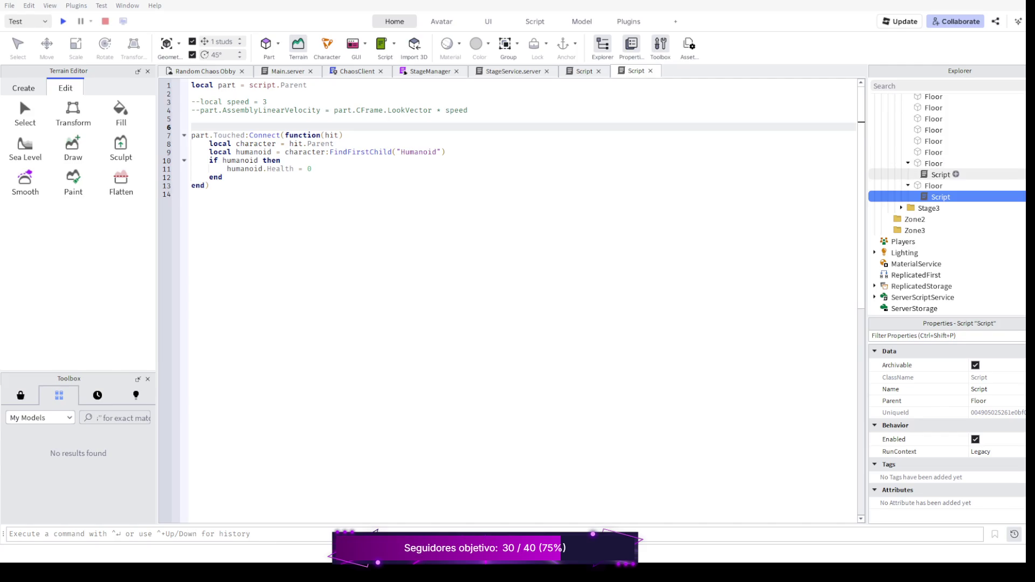
pyautogui.doubleClick(940, 174)
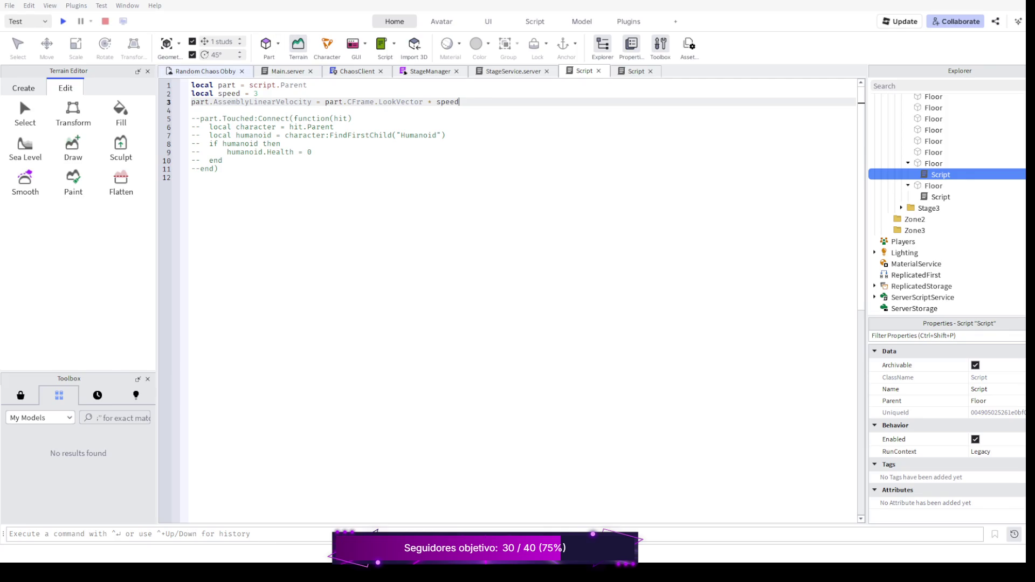
pyautogui.hotkey('ctrl', 'Tab')
# Fly the camera forward over the obby to the Stage2 floor tiles near the pink wall
pyautogui.press('s')
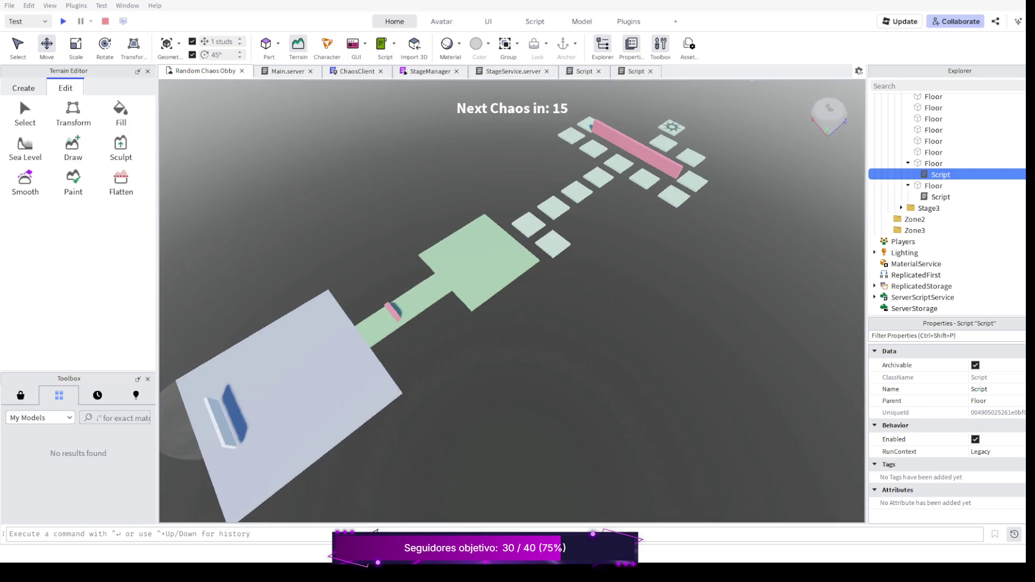
pyautogui.press('w')
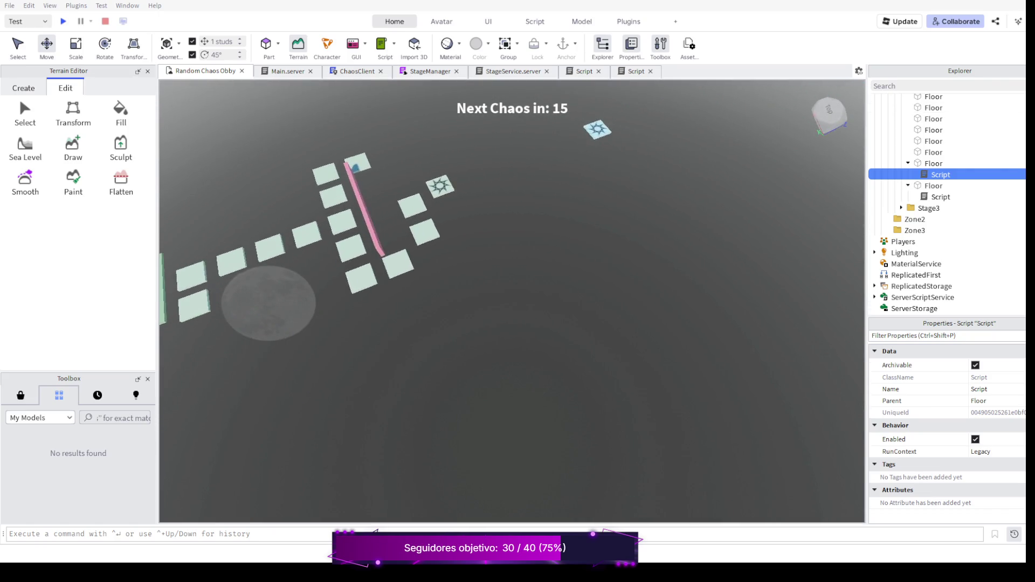
pyautogui.press('w')
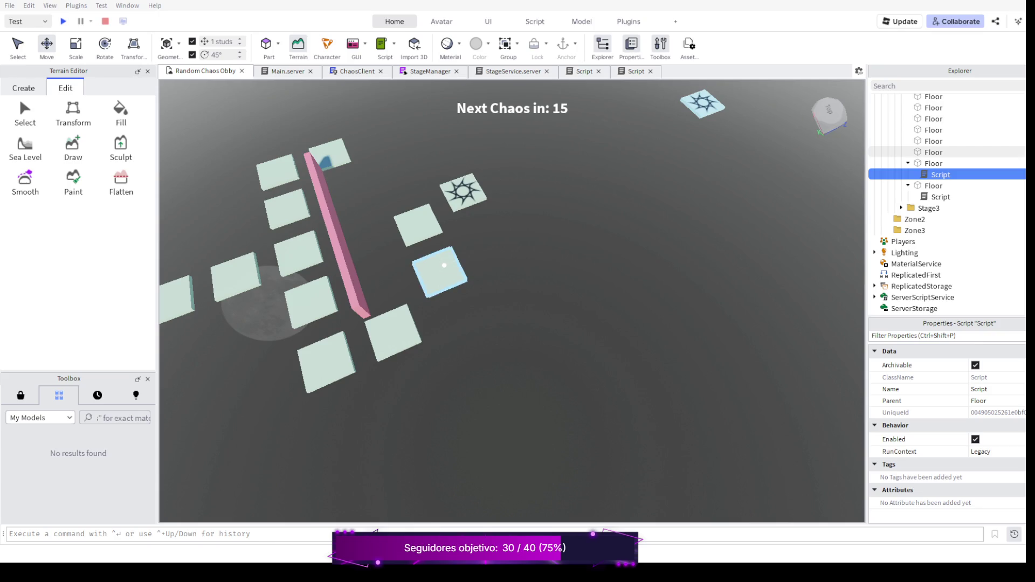
pyautogui.scroll(5, 444, 265)
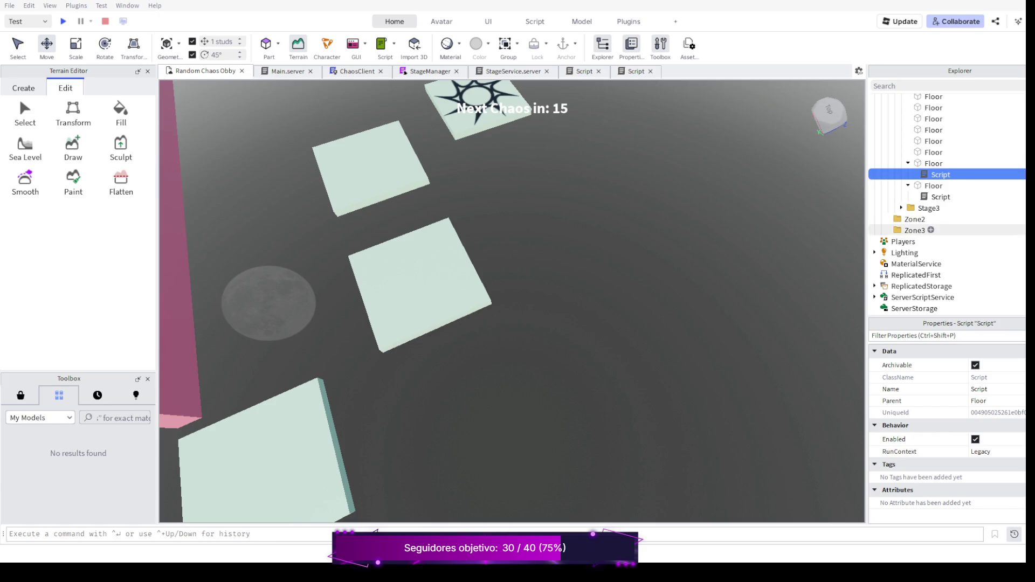
pyautogui.scroll(-5, 438, 240)
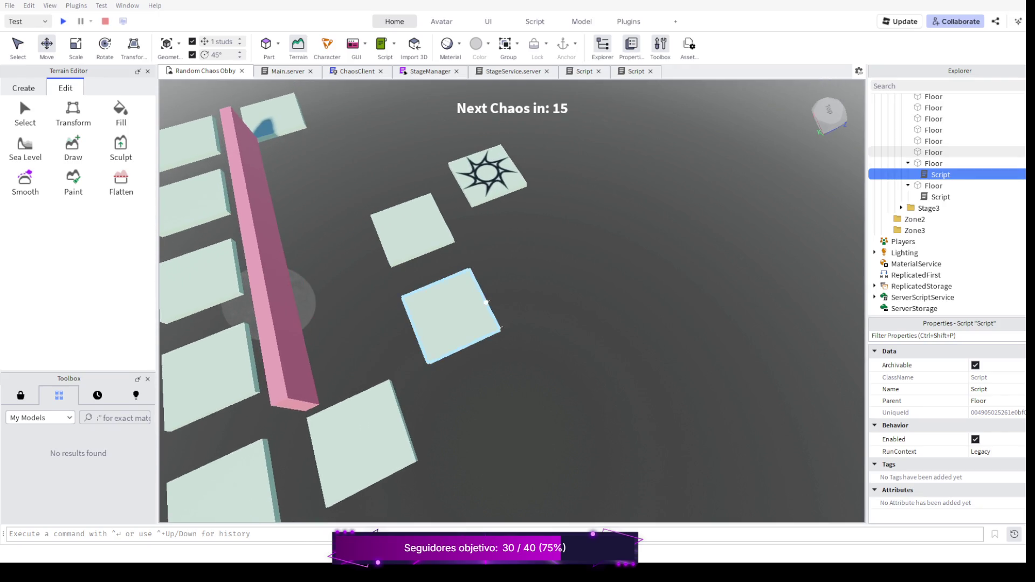
# Select the Stage2 Floor tile with a child Script near the star platform and switch to the Scale tool
pyautogui.click(421, 236)
pyautogui.click(465, 317)
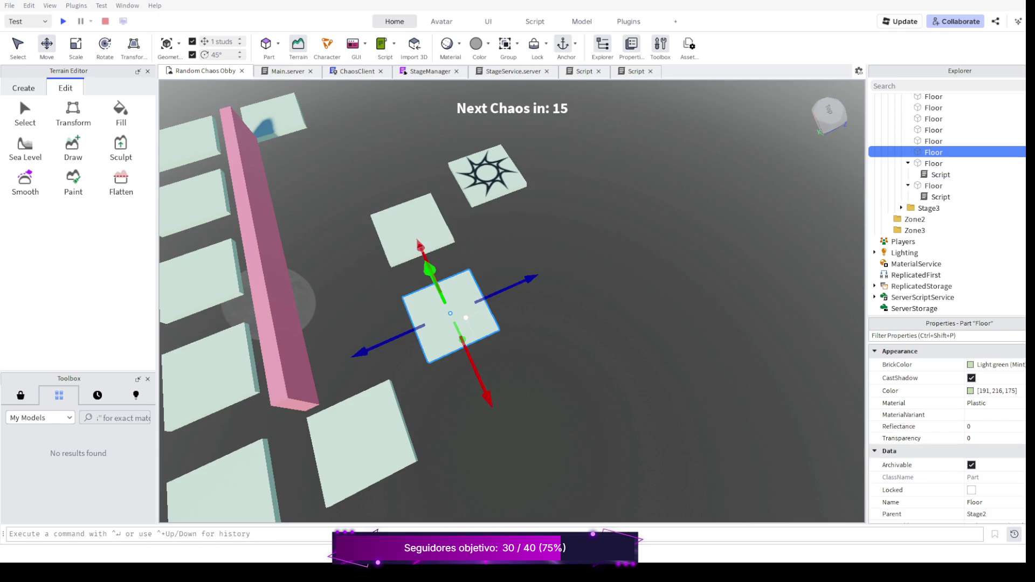
pyautogui.click(412, 229)
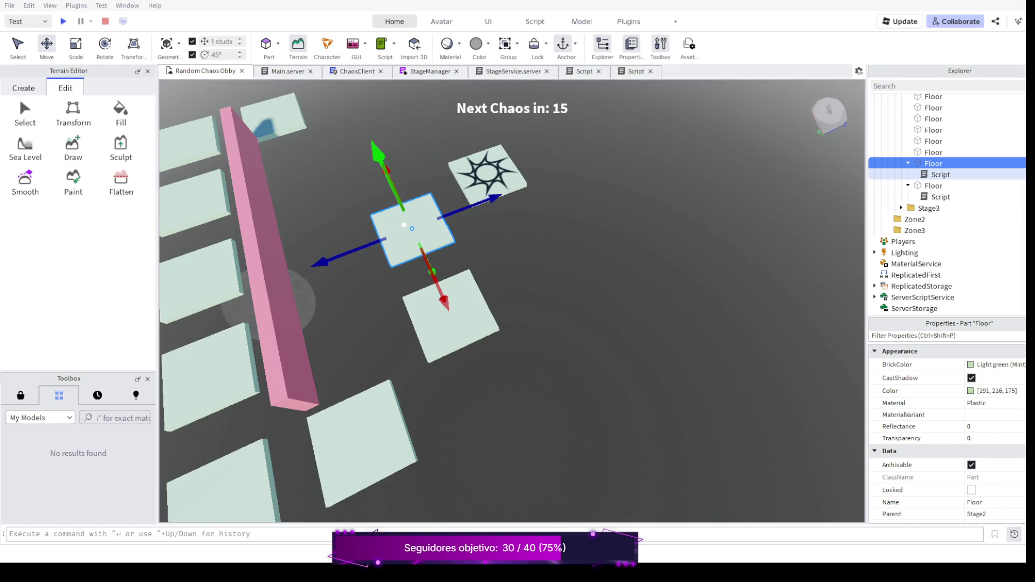
pyautogui.scroll(5, 406, 226)
pyautogui.scroll(-5, 415, 228)
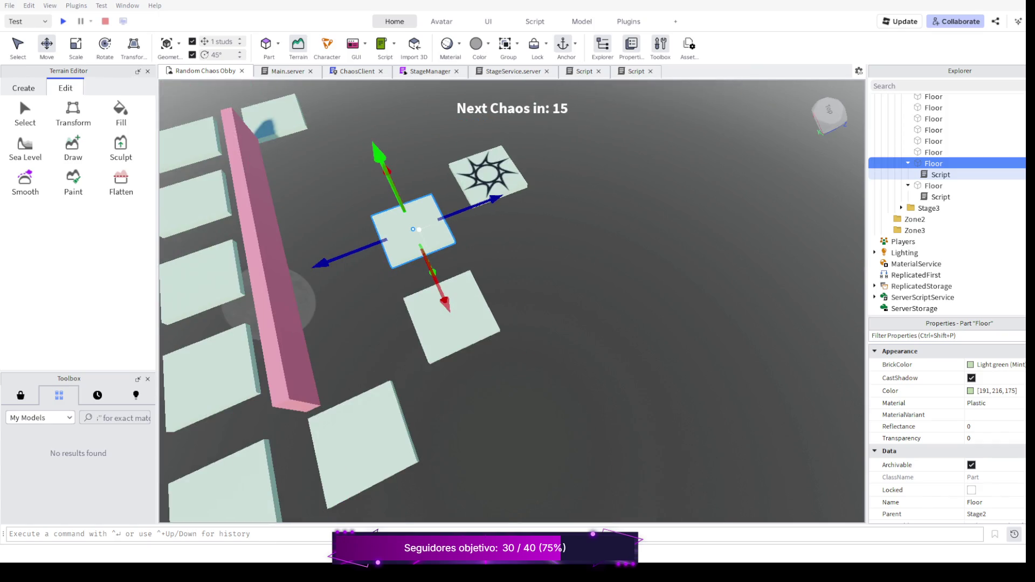
pyautogui.press('a')
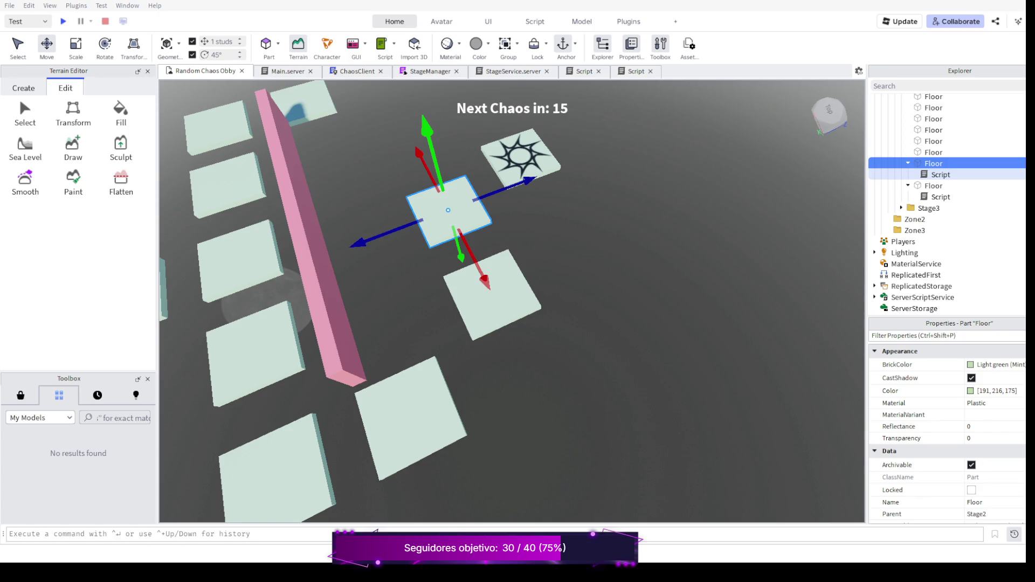
pyautogui.scroll(5, 458, 215)
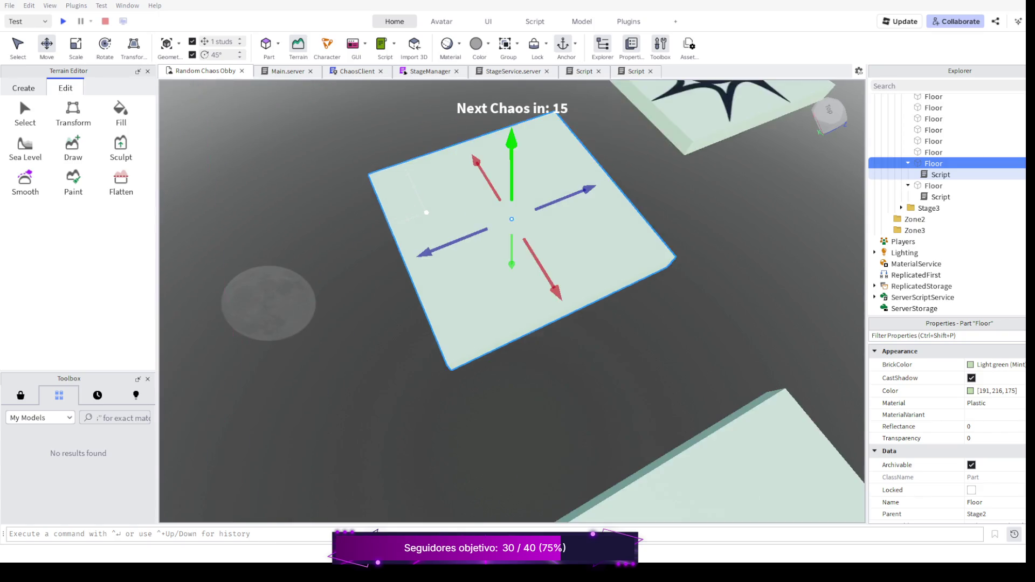
pyautogui.scroll(-5, 458, 215)
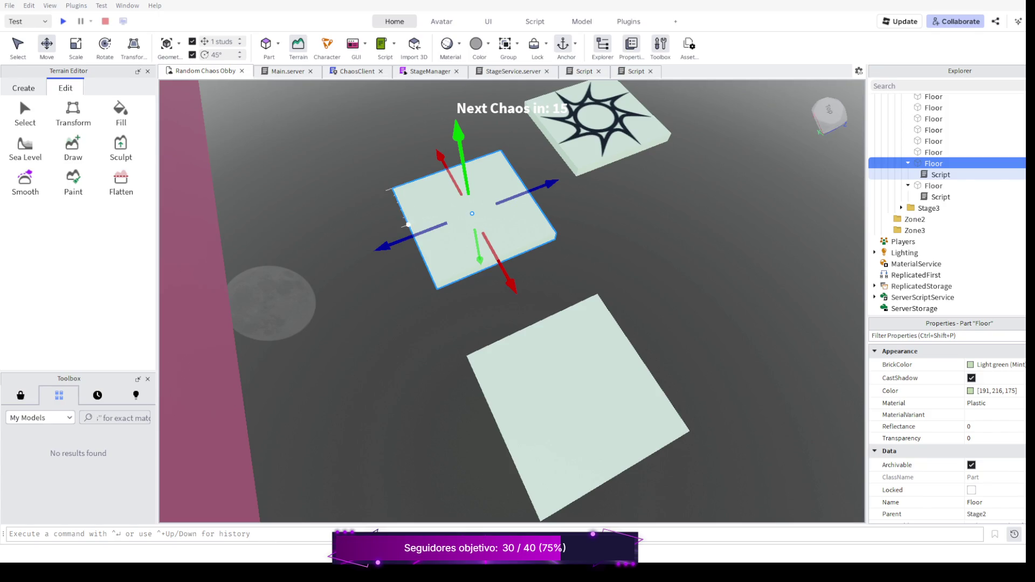
pyautogui.scroll(-5, 418, 220)
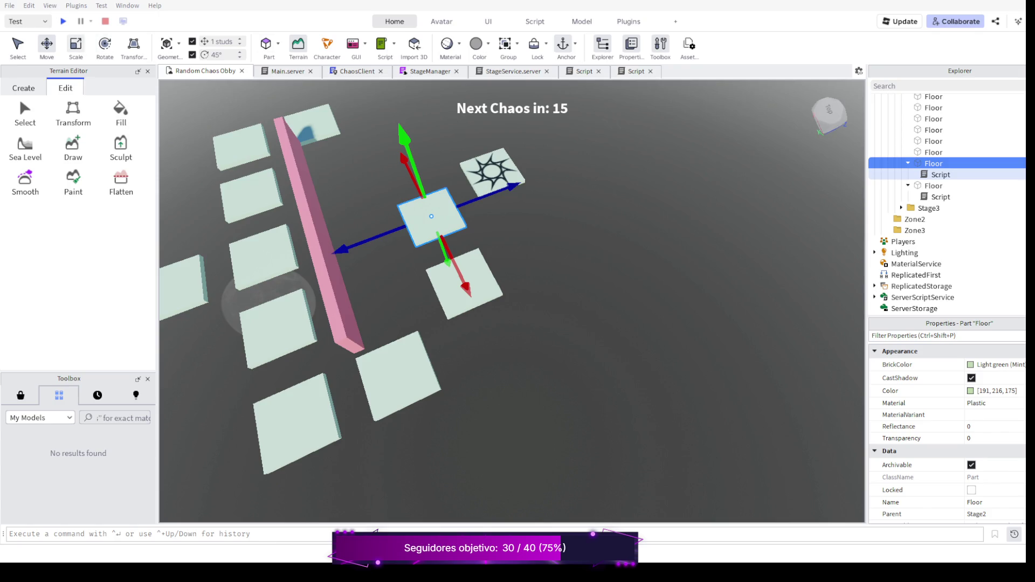
pyautogui.click(75, 46)
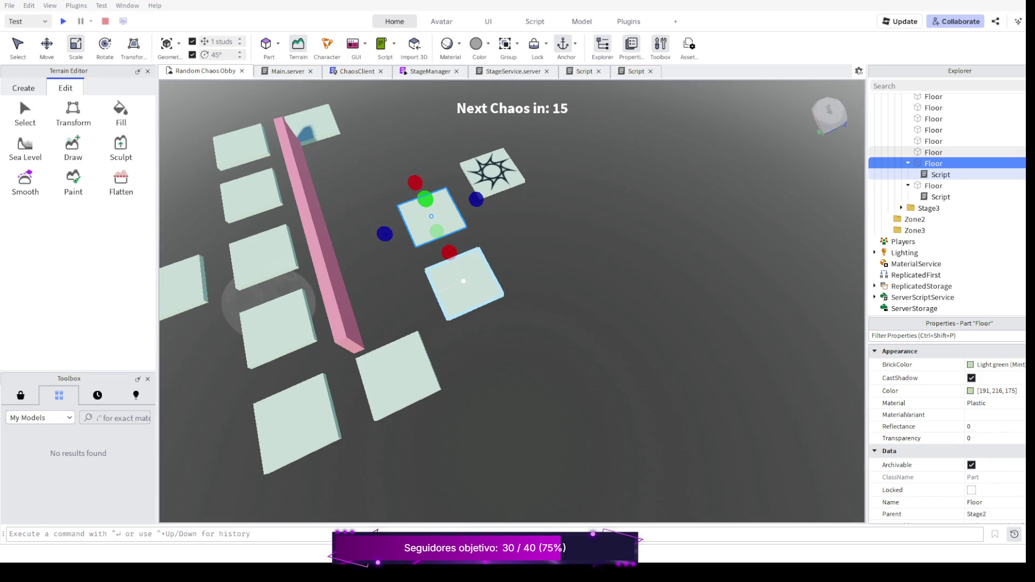
# Drag the scripted Floor tile's Scale handles to lengthen it toward about 30 studs
pyautogui.moveTo(449, 253); pyautogui.dragTo(484, 325)
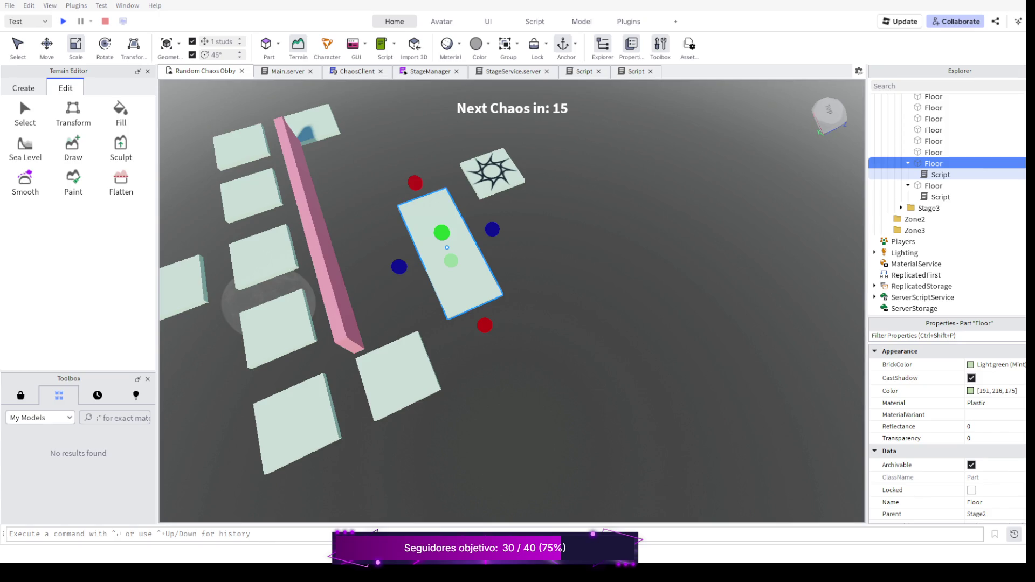
pyautogui.scroll(3, 533, 218)
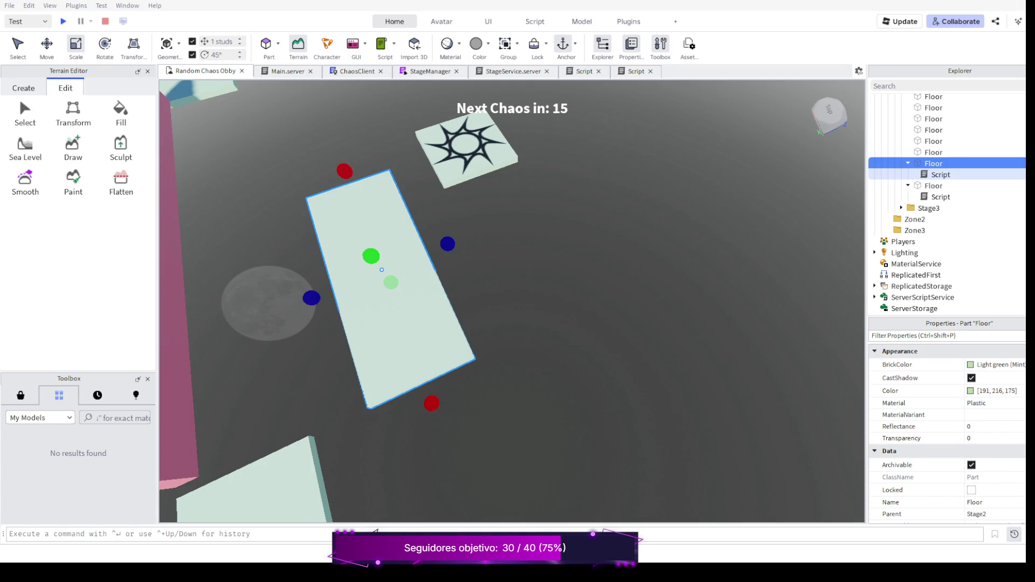
pyautogui.moveTo(344, 171); pyautogui.dragTo(355, 200)
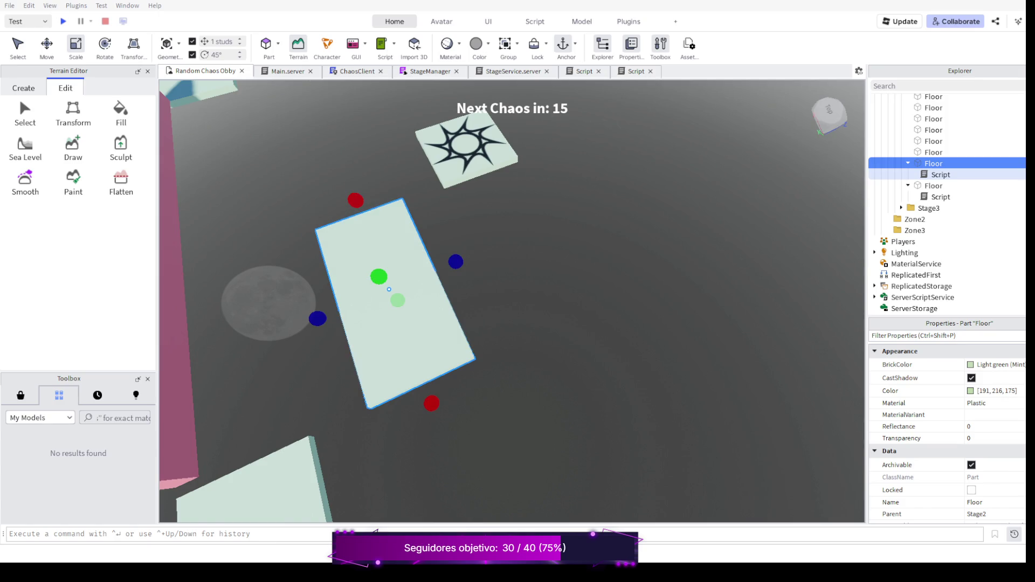
pyautogui.scroll(-3, 485, 262)
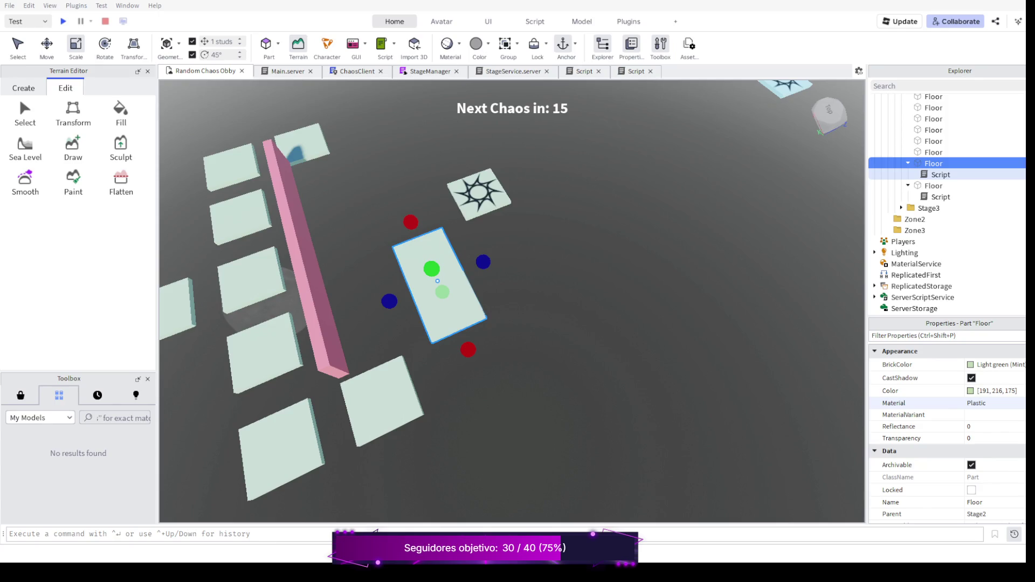
pyautogui.click(994, 403)
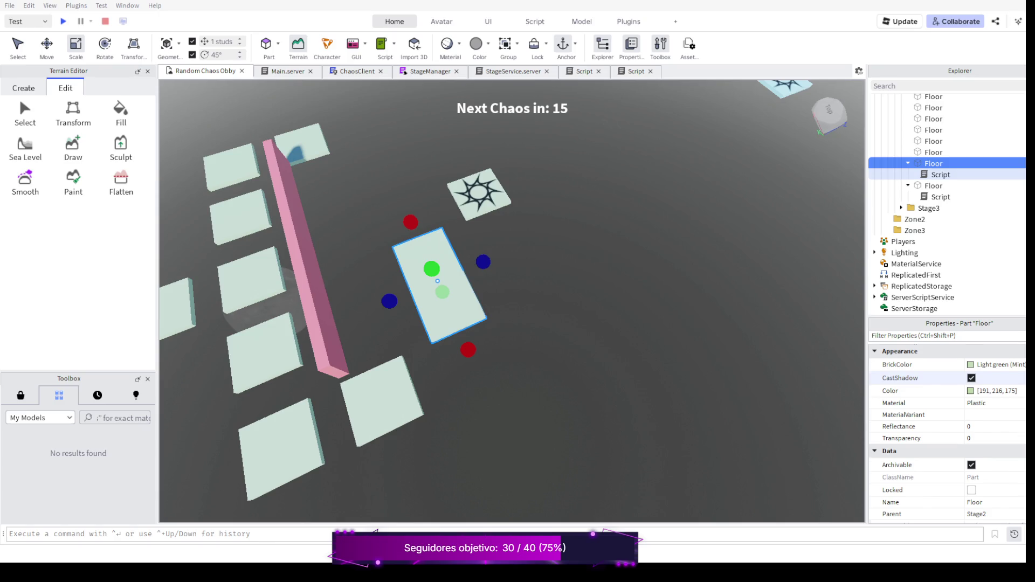
pyautogui.scroll(-4, 916, 380)
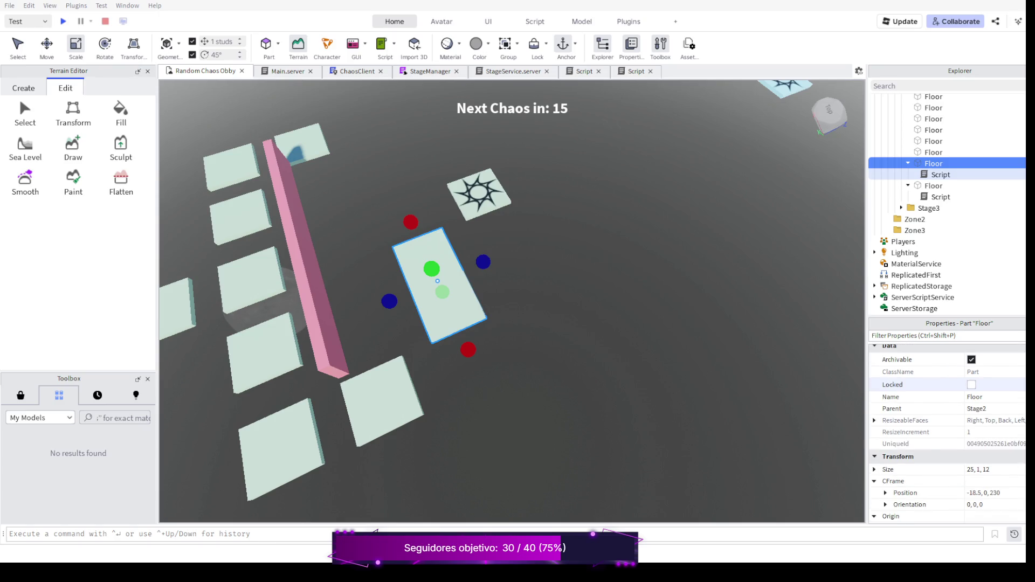
pyautogui.scroll(-1, 917, 380)
pyautogui.scroll(-2, 916, 387)
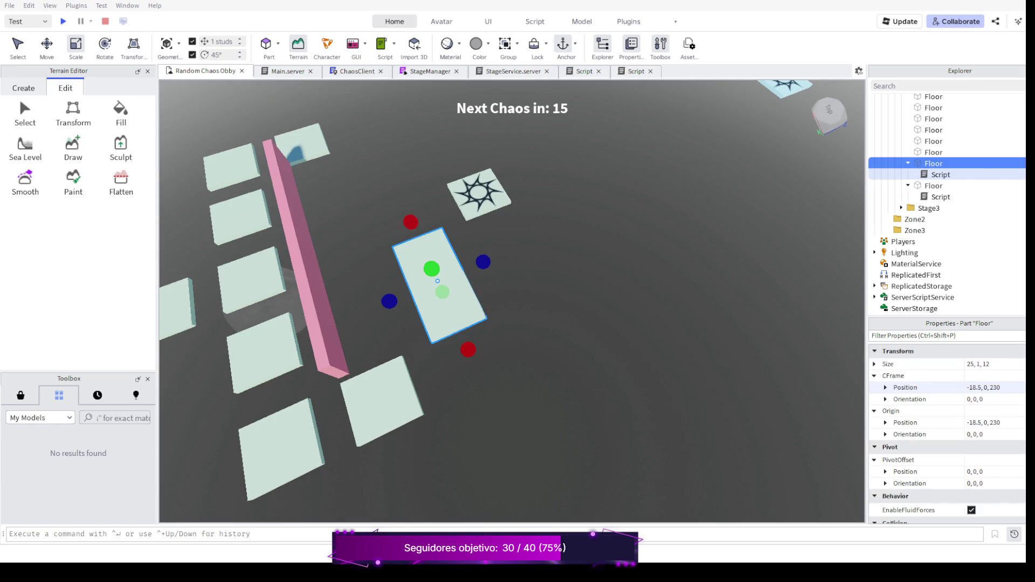
pyautogui.scroll(-2, 916, 388)
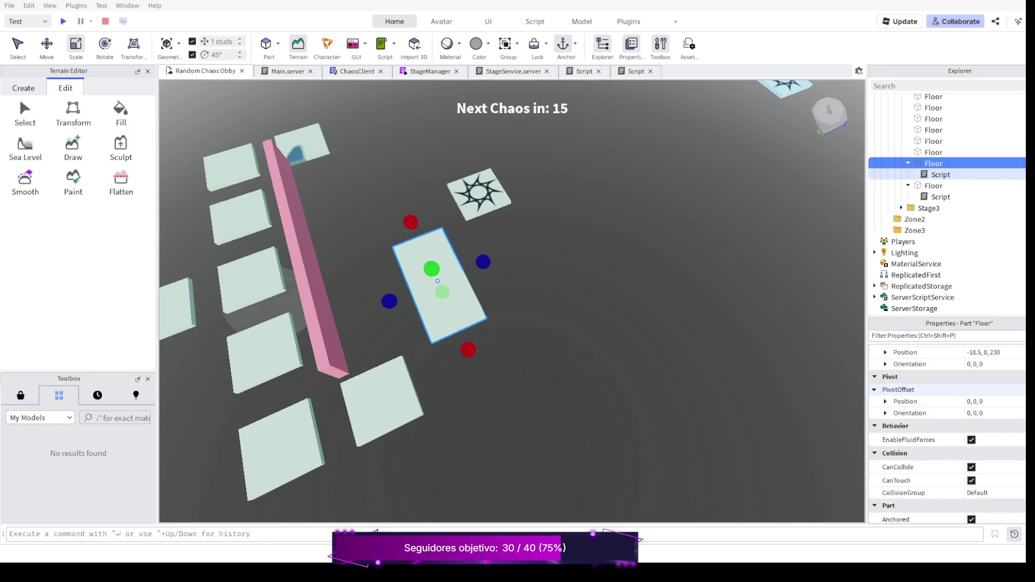
pyautogui.scroll(-3, 947, 434)
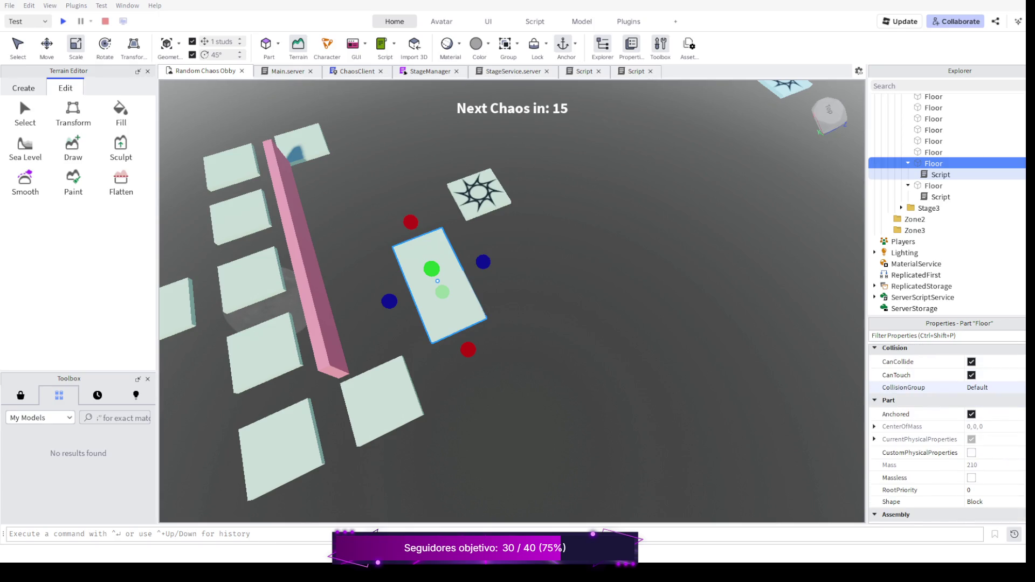
pyautogui.scroll(-3, 916, 387)
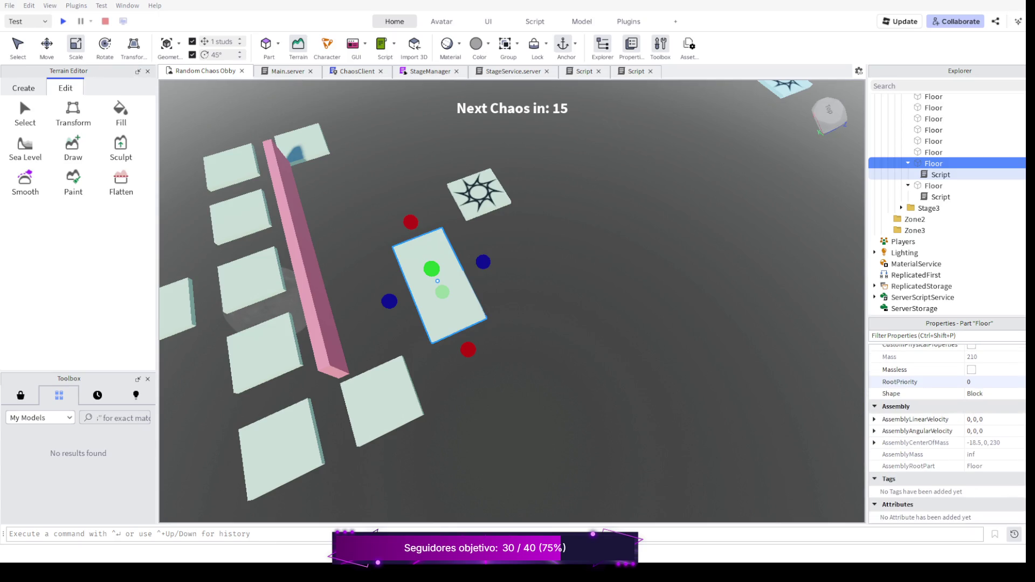
pyautogui.scroll(10, 947, 434)
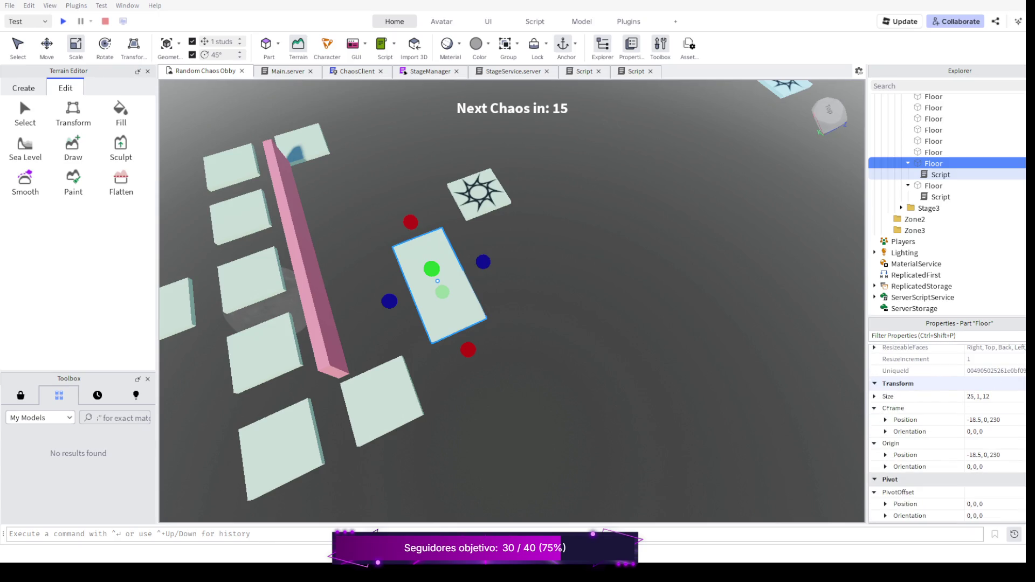
pyautogui.scroll(2, 946, 434)
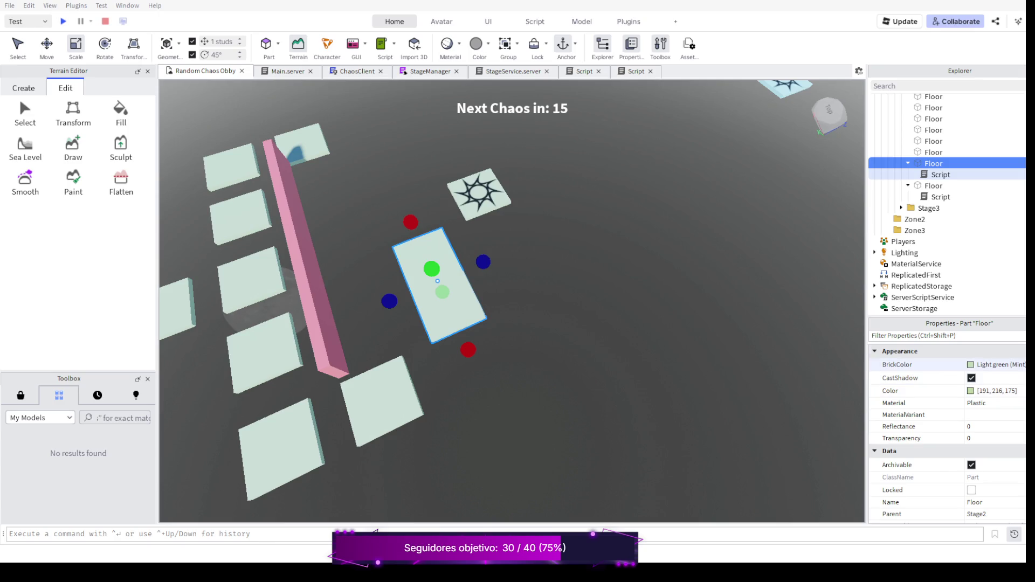
pyautogui.scroll(3, 512, 301)
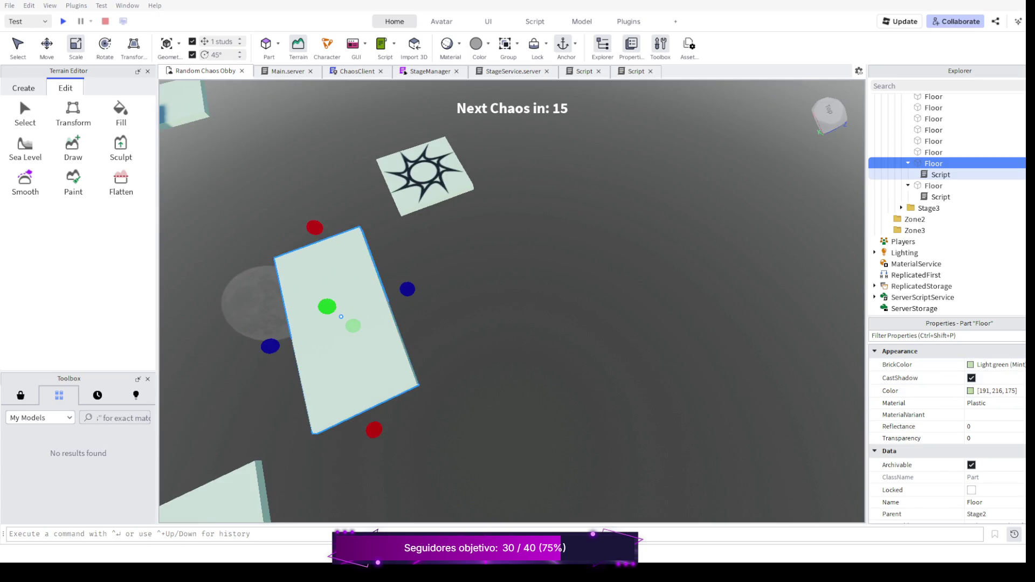
pyautogui.hotkey('ctrl', '2')
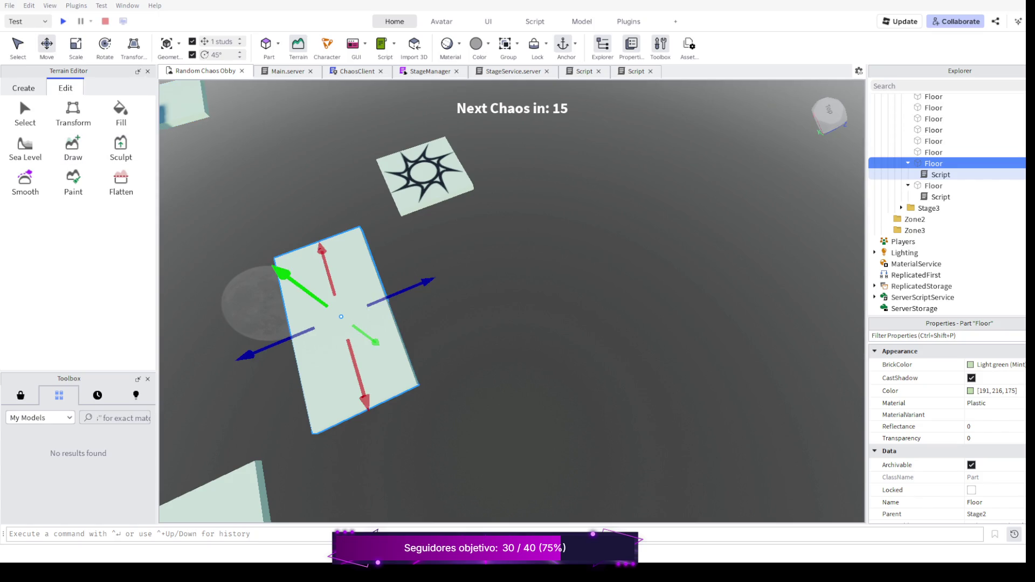
# Refocus on the Floor part and drag it down about 2 studs below the neighbouring platform
pyautogui.press('d')
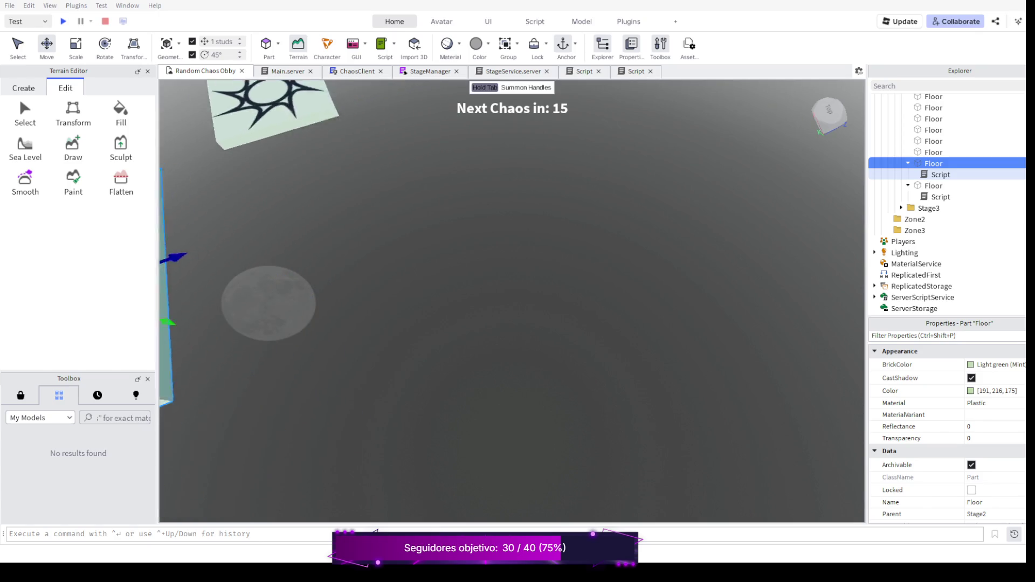
pyautogui.press('f')
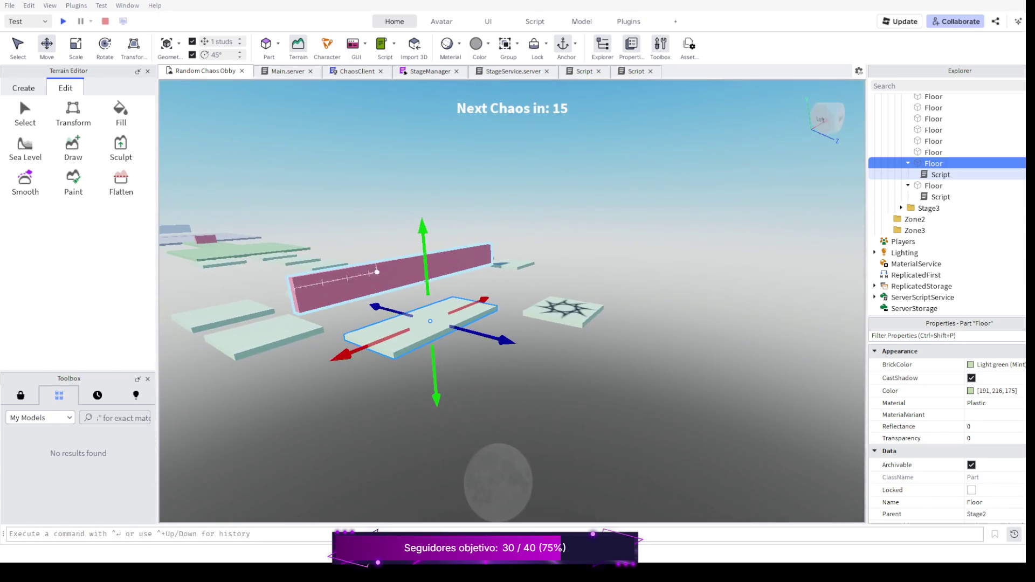
pyautogui.moveTo(424, 229); pyautogui.dragTo(436, 246)
pyautogui.scroll(5, 409, 302)
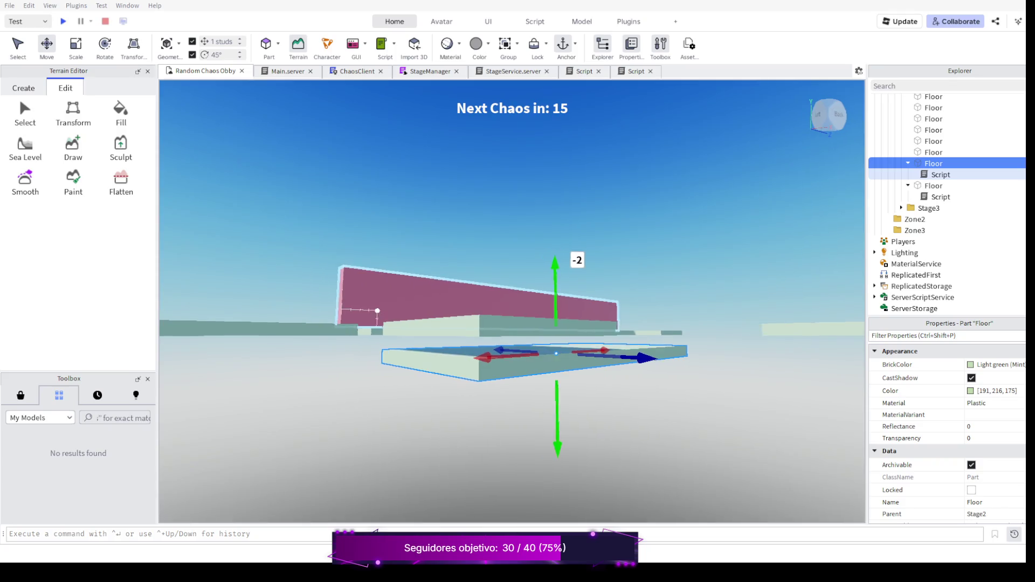
pyautogui.moveTo(471, 264); pyautogui.dragTo(471, 254)
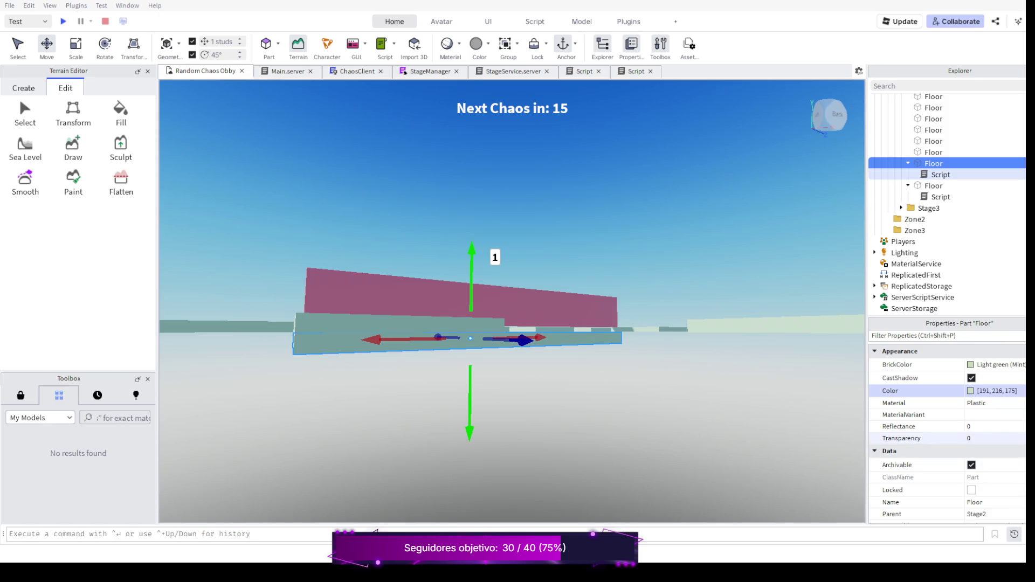
# Set the lowered Floor's Transparency to 1 in Properties
pyautogui.click(980, 438)
pyautogui.write('1')
pyautogui.press('Return')
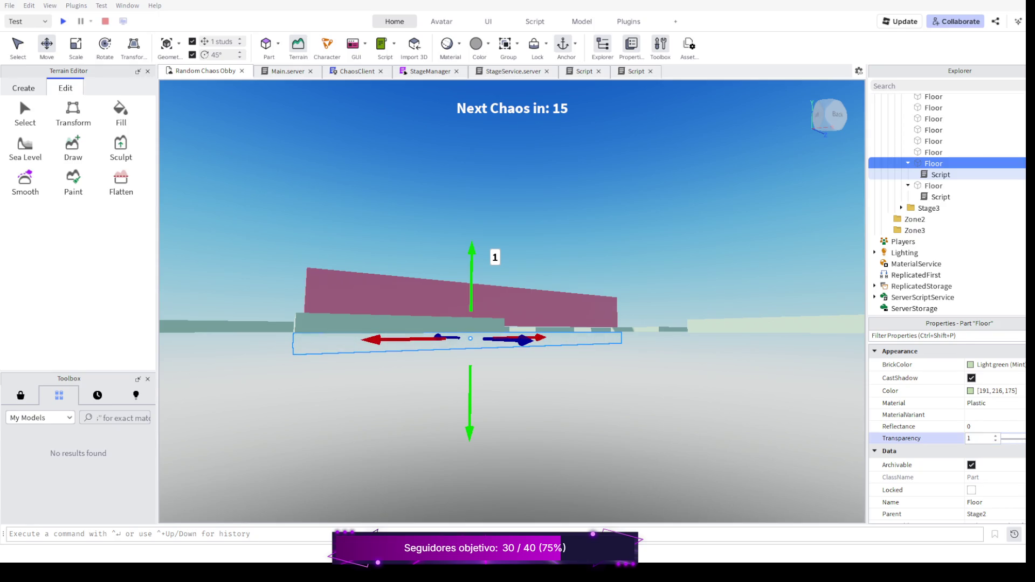
# Select the neighbouring Stage2 Floor and move the camera across the stage toward the floors
pyautogui.click(933, 152)
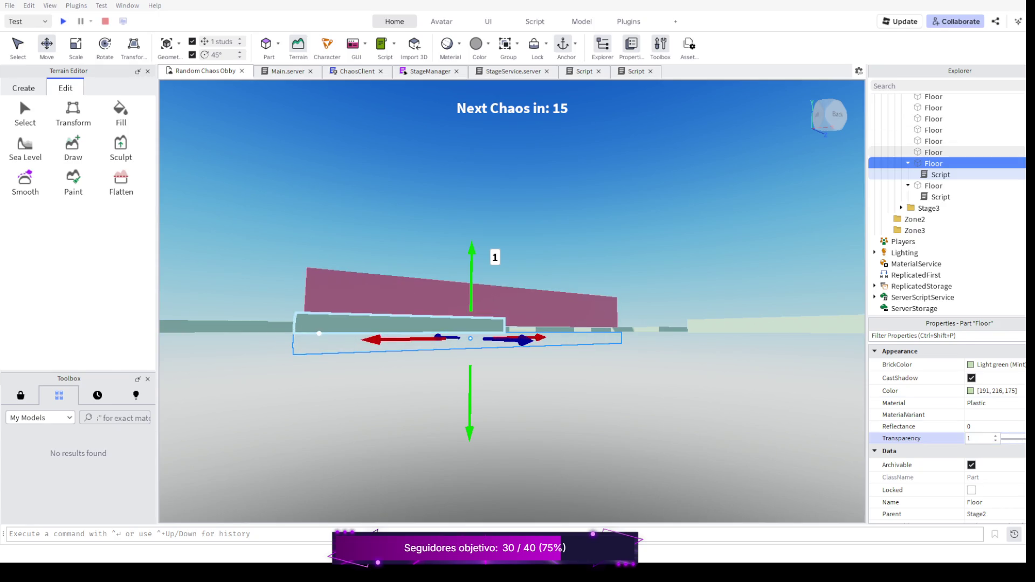
pyautogui.press('d')
pyautogui.press('s')
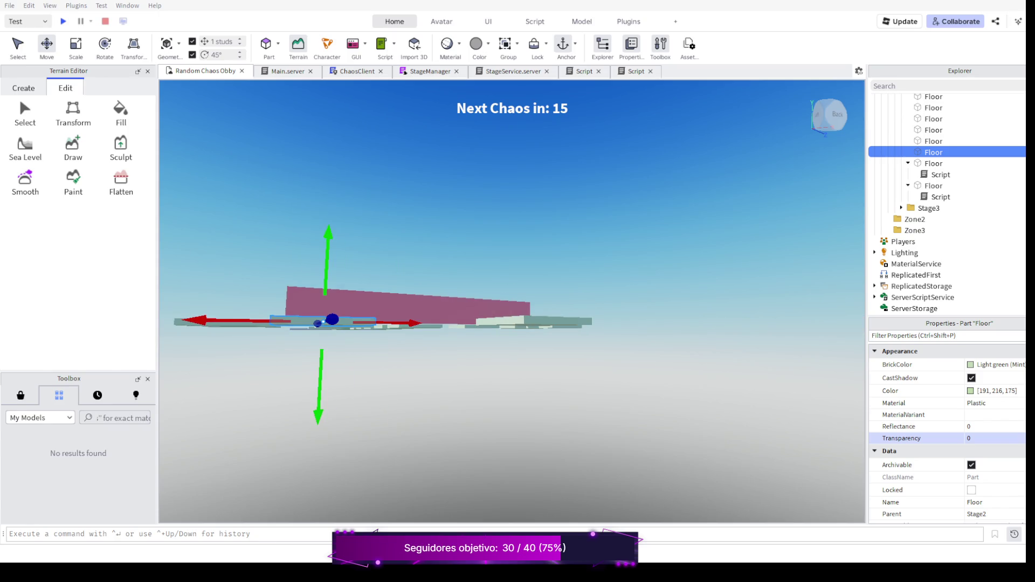
pyautogui.press('d')
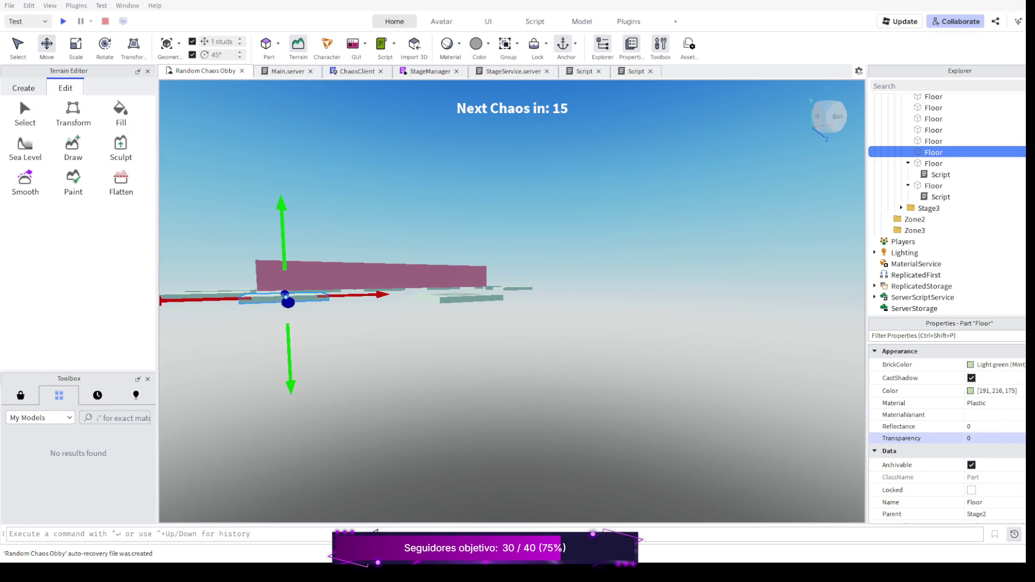
pyautogui.press('e')
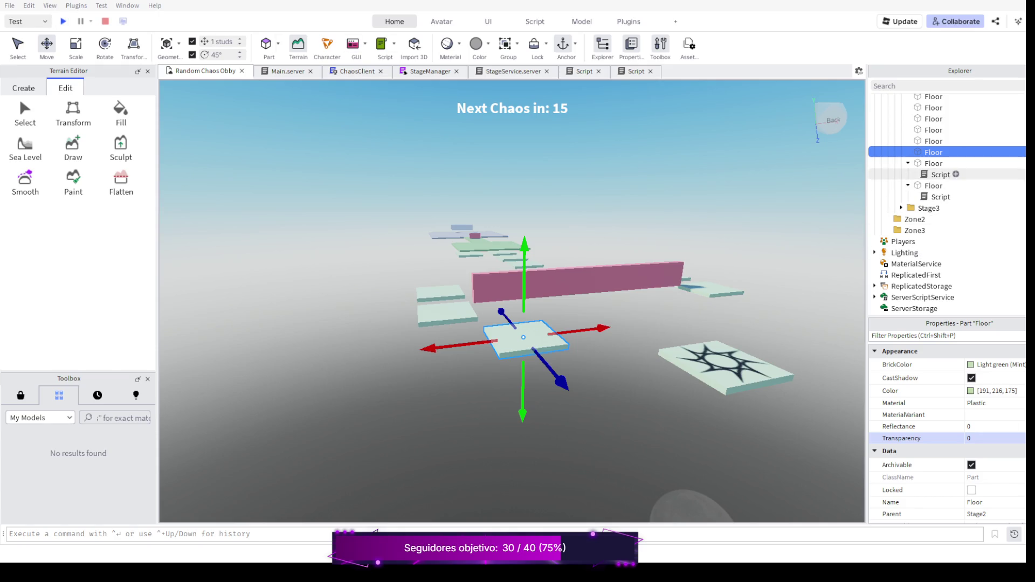
# Edit the transparent Floor's Script to push parts along LookVector at speed 3, commenting out the kill handler
pyautogui.click(933, 164)
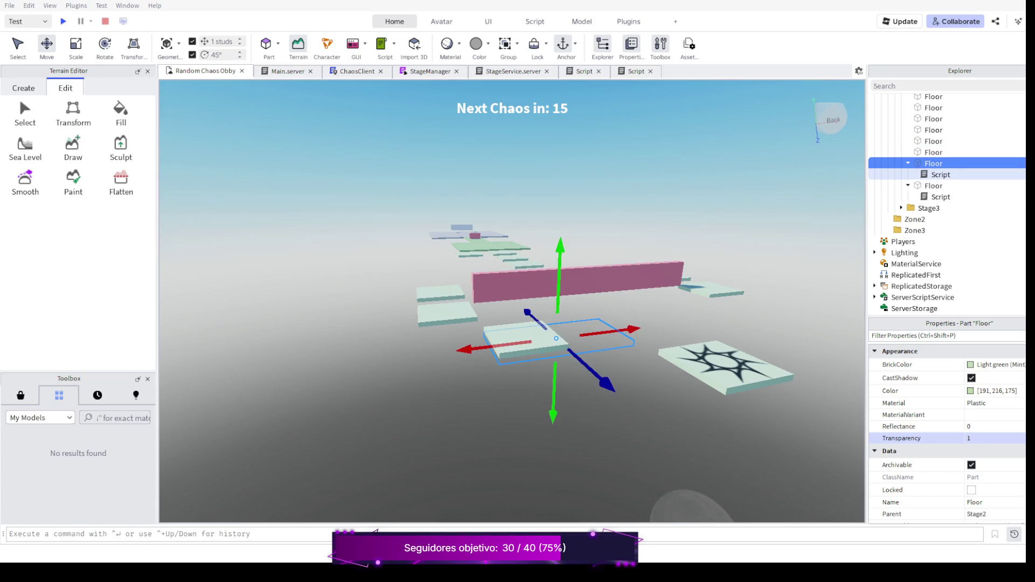
pyautogui.doubleClick(941, 174)
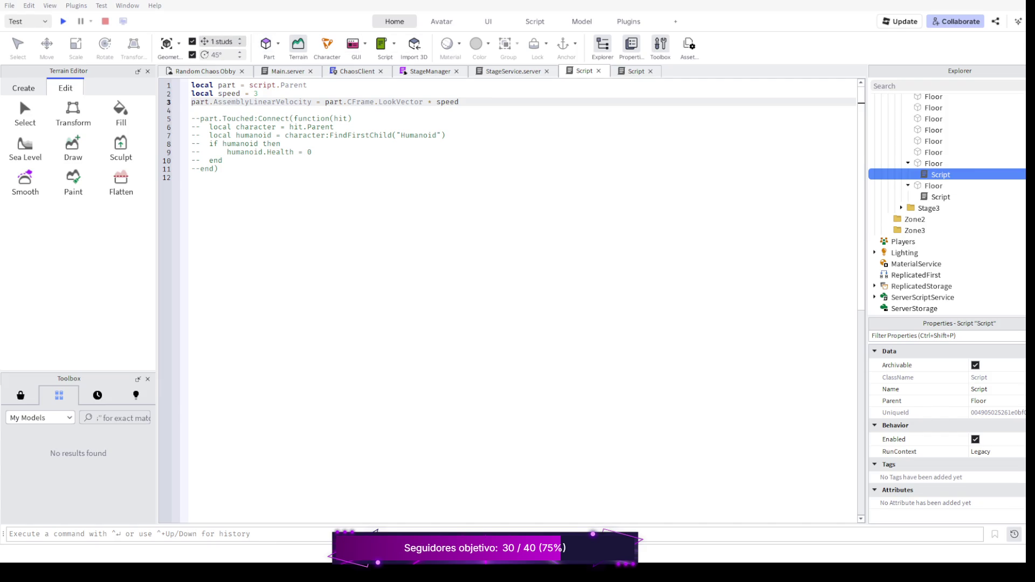
pyautogui.click(207, 70)
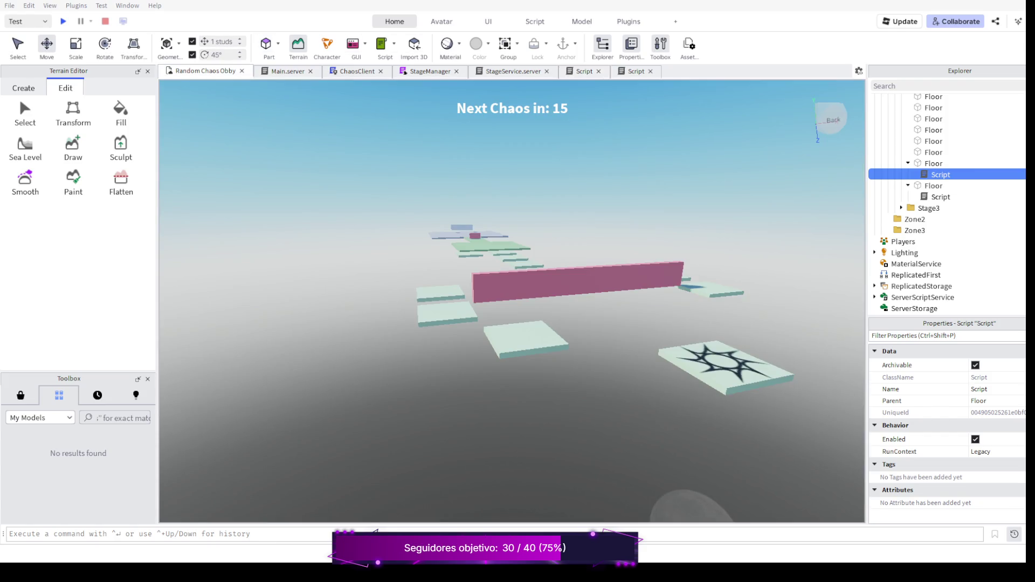
# Select the invisible duplicate Floor beside the small platform and delete it with its script
pyautogui.click(541, 346)
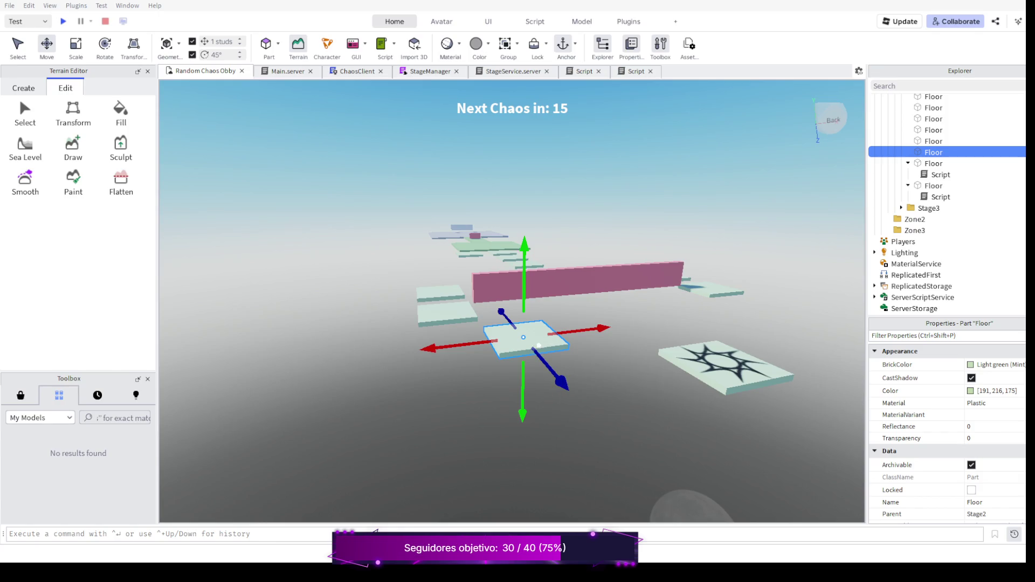
pyautogui.click(590, 347)
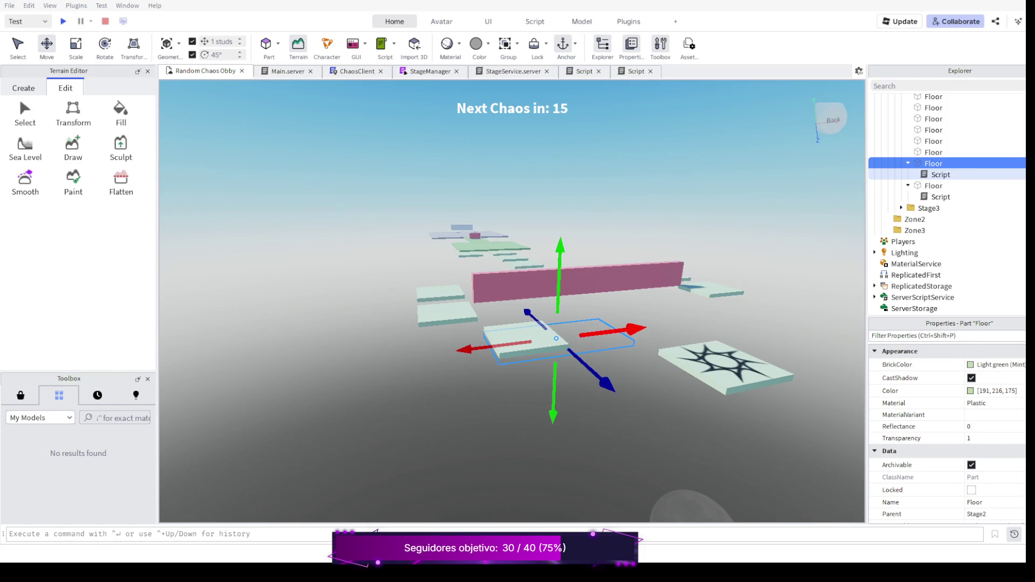
pyautogui.press('Delete')
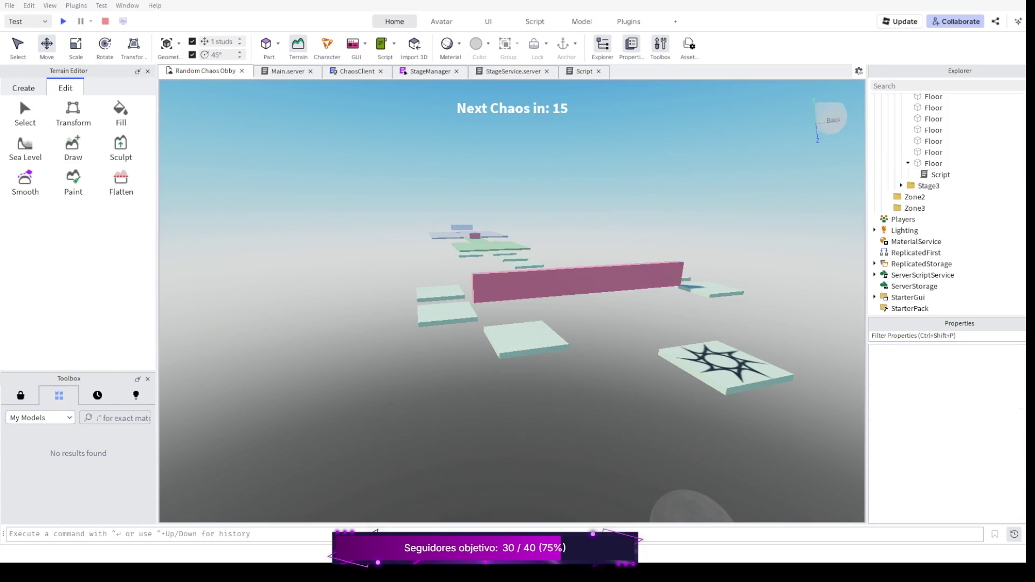
# Select the remaining Stage2 Floor and frame it in the viewport
pyautogui.click(933, 152)
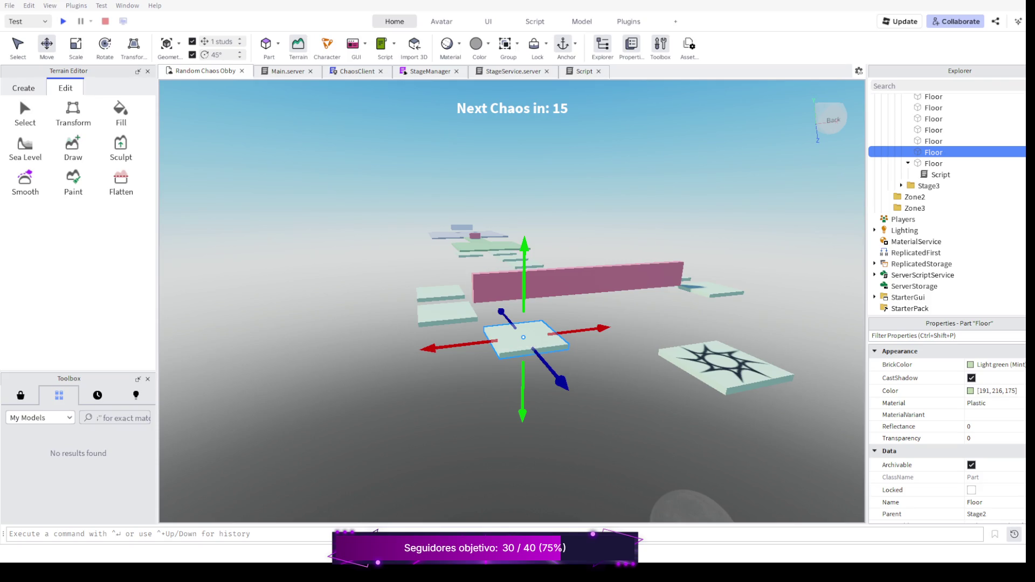
pyautogui.scroll(2, 614, 258)
pyautogui.scroll(3, 614, 302)
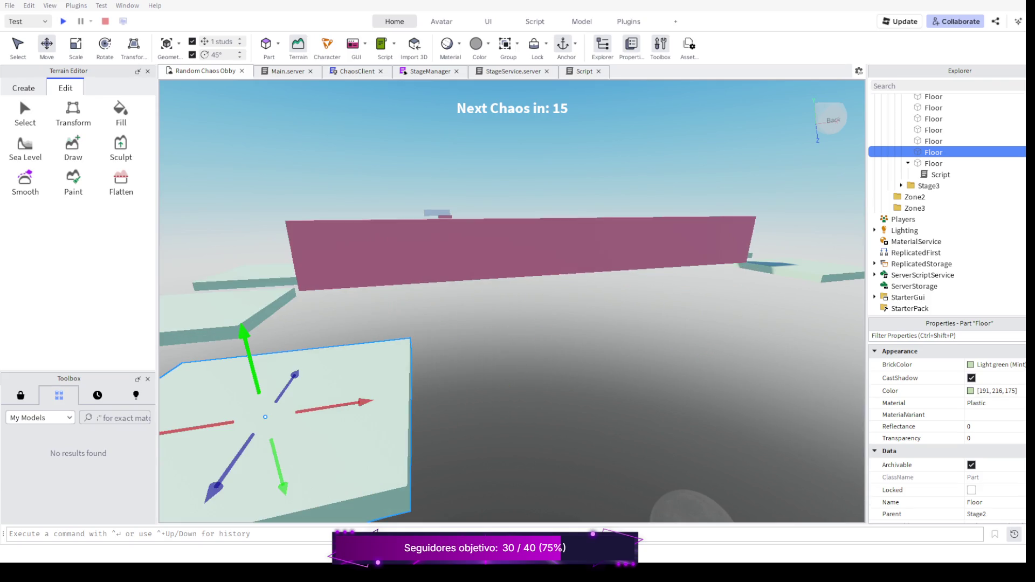
pyautogui.press('f')
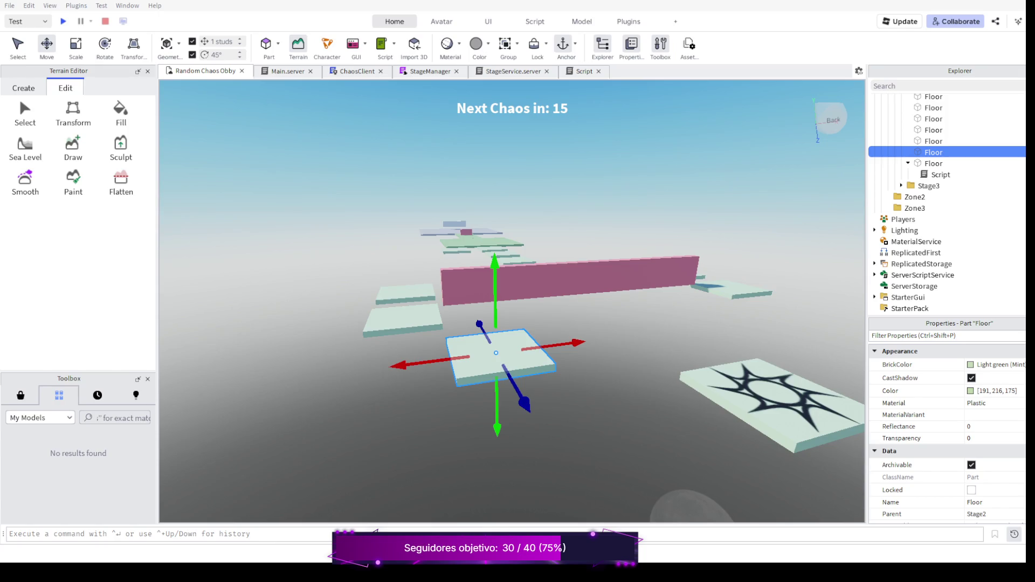
# Duplicate the small Stage2 Floor platform, shift the copy about 15 studs sideways, and insert a Script
pyautogui.scroll(-3, 512, 324)
pyautogui.scroll(5, 512, 242)
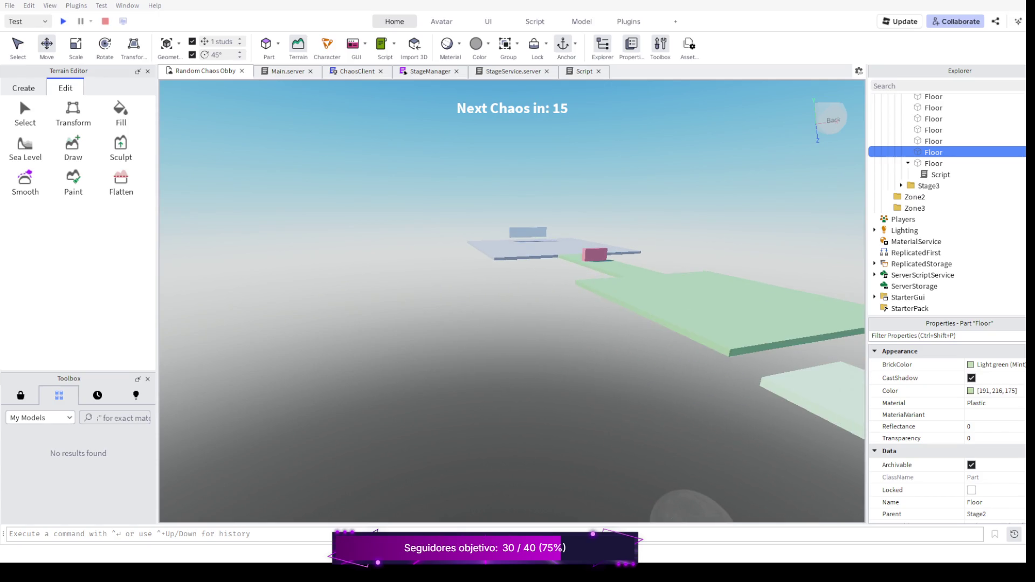
pyautogui.scroll(3, 485, 299)
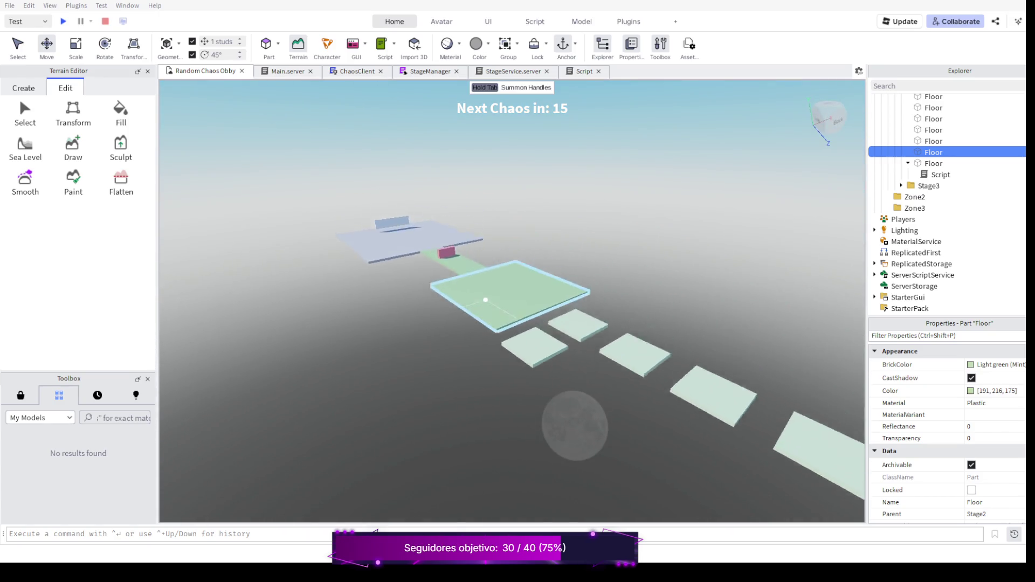
pyautogui.scroll(5, 485, 299)
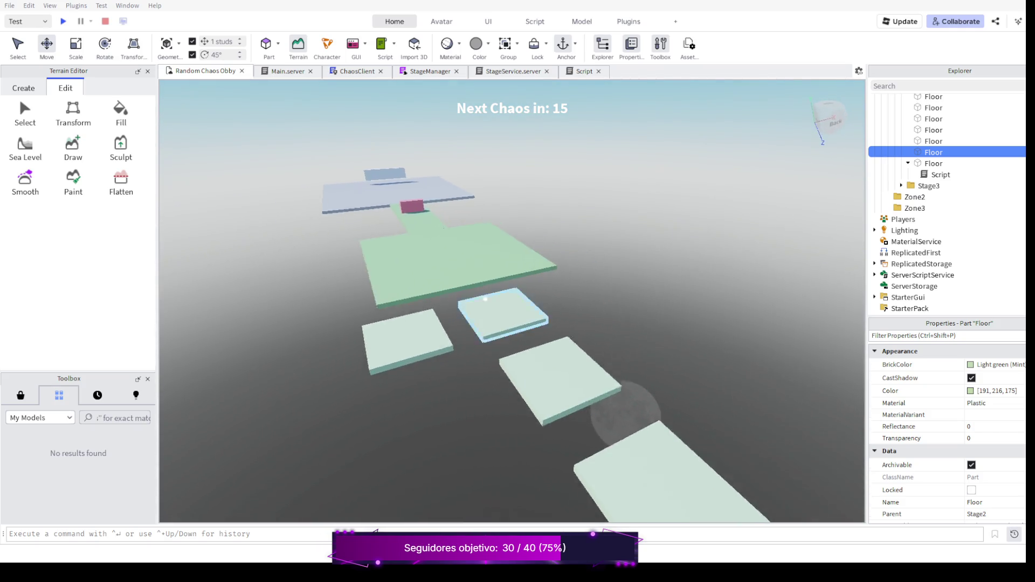
pyautogui.click(441, 309)
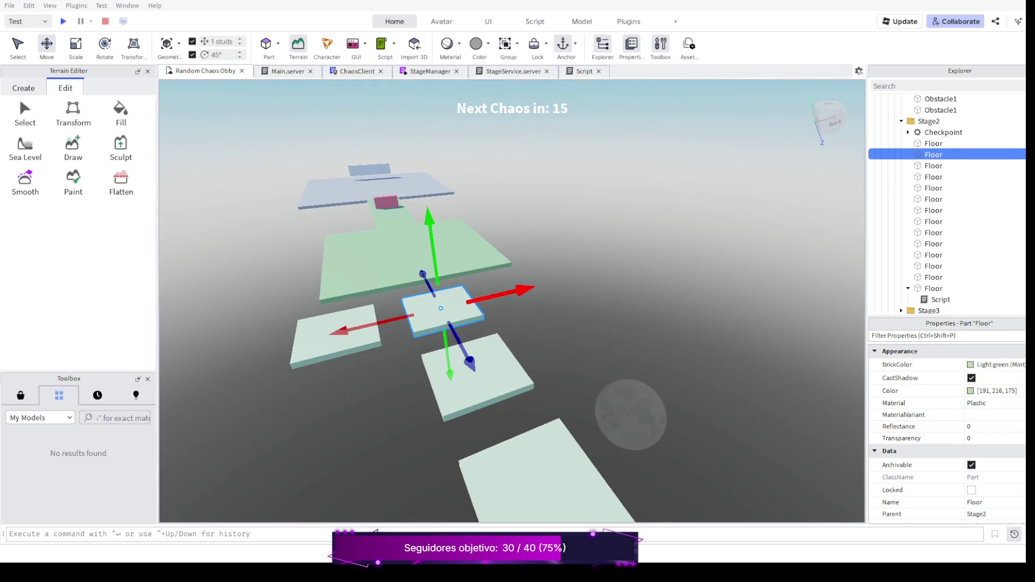
pyautogui.hotkey('ctrl', 'd')
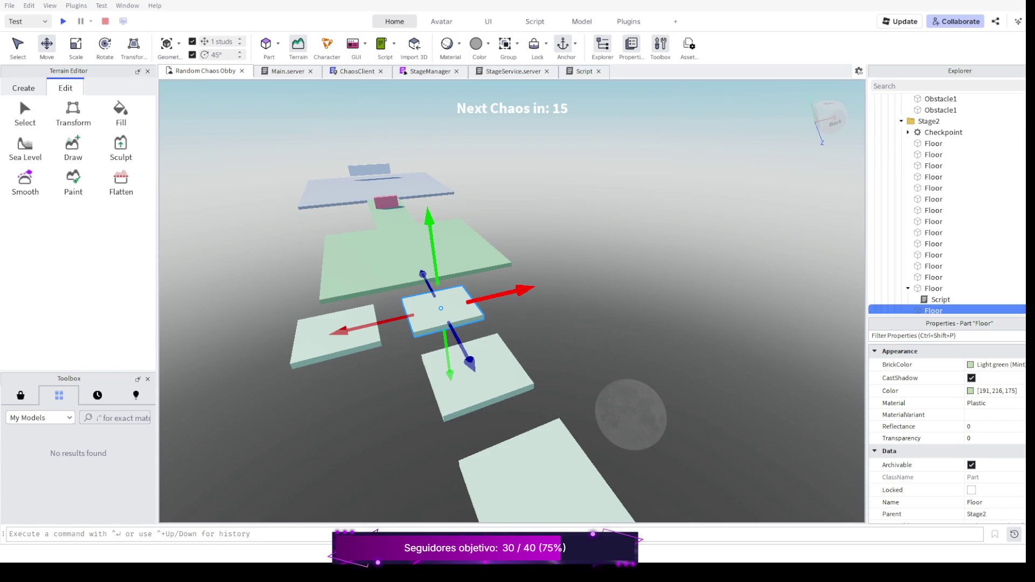
pyautogui.moveTo(517, 292); pyautogui.dragTo(590, 274)
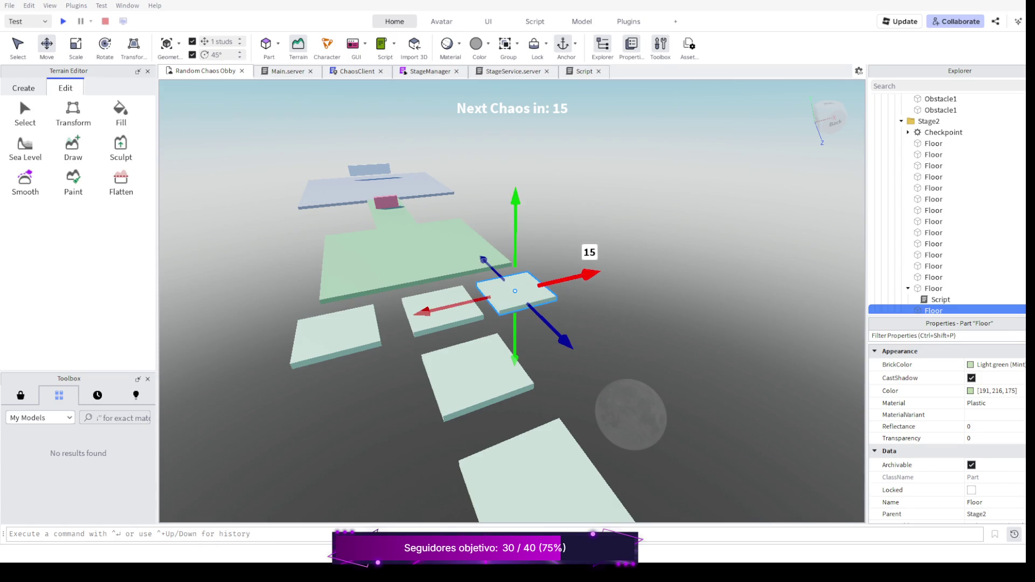
pyautogui.scroll(-3, 937, 226)
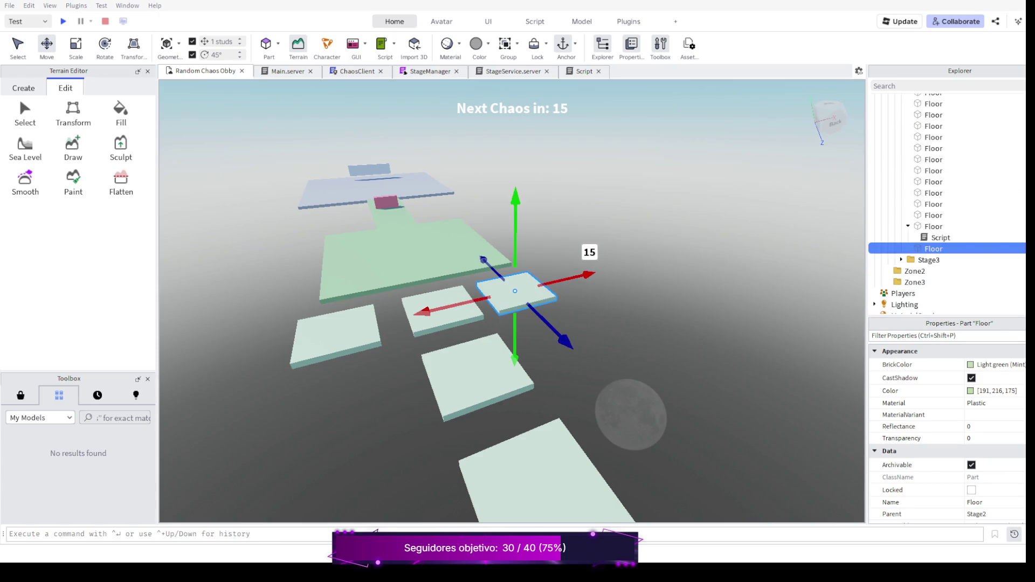
pyautogui.click(385, 44)
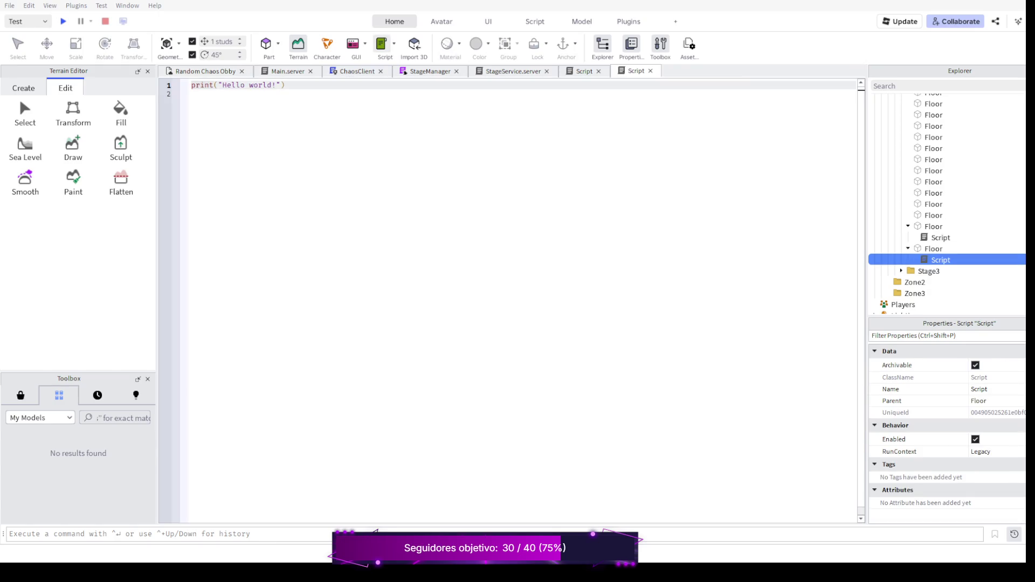
# Replace the placeholder print line with the TweenService and part = script.Parent lines
pyautogui.hotkey('ctrl', 'a')
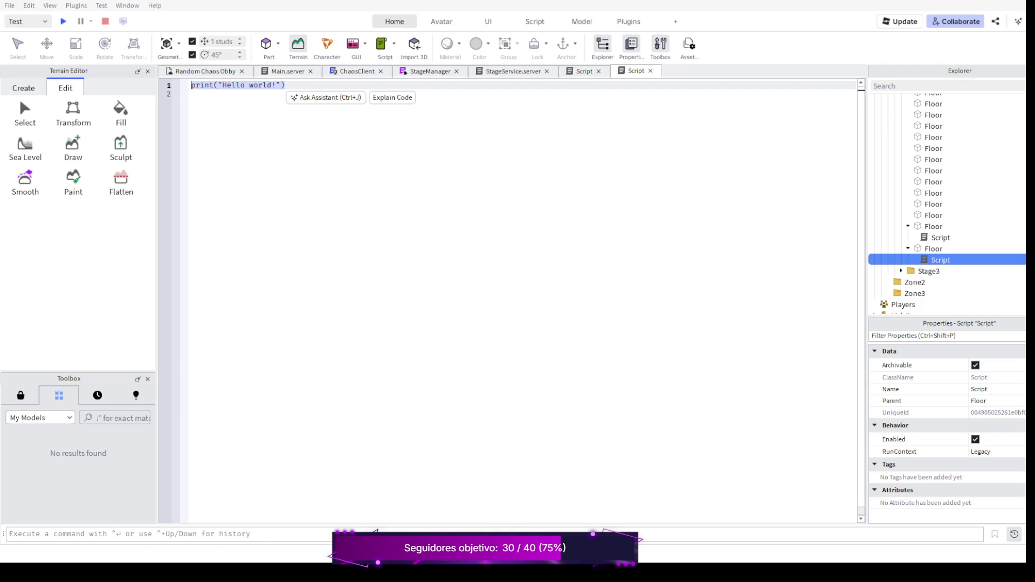
pyautogui.write('local')
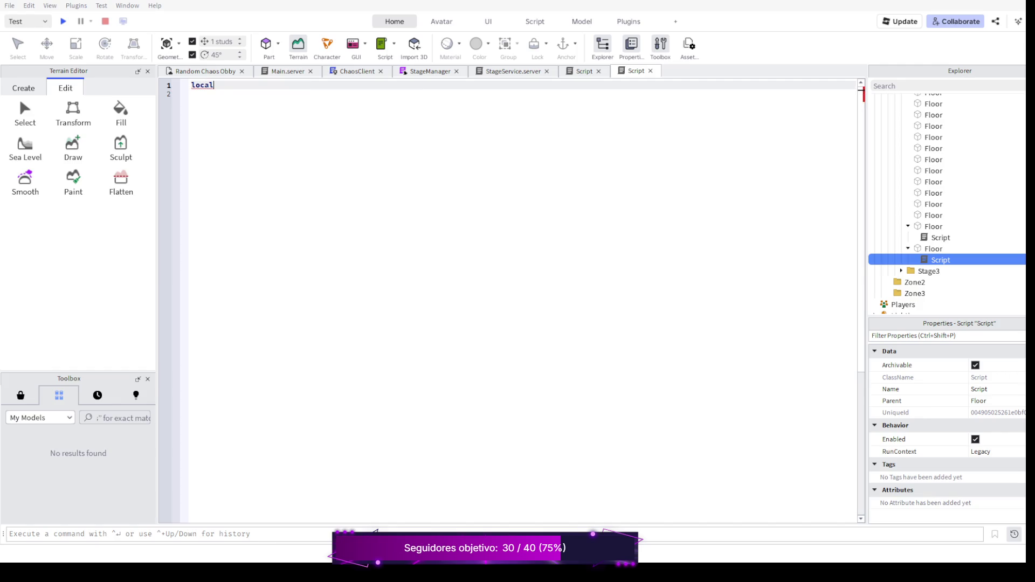
pyautogui.write(' Twee')
pyautogui.press('Tab')
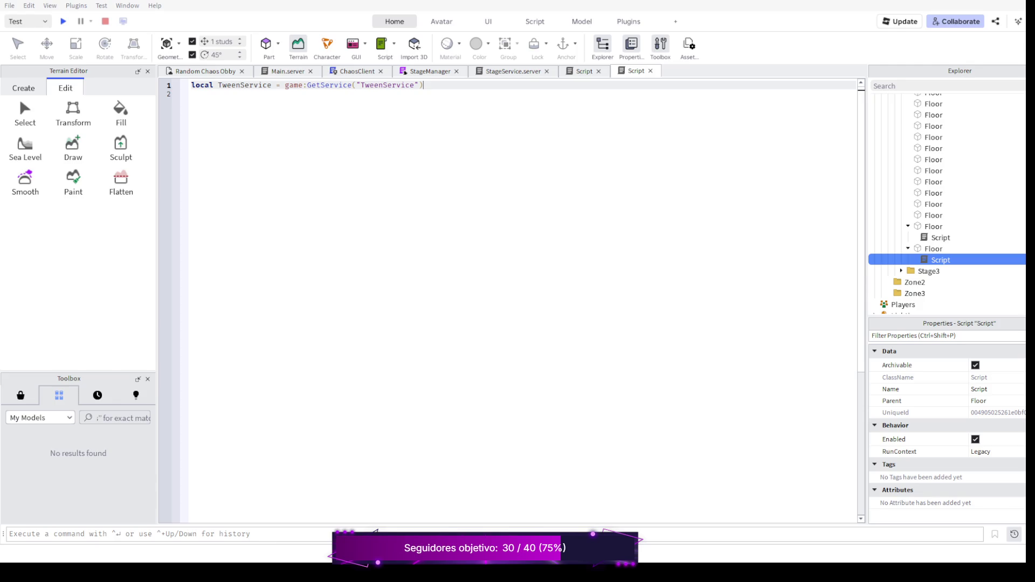
pyautogui.press('Return')
pyautogui.press('Return')
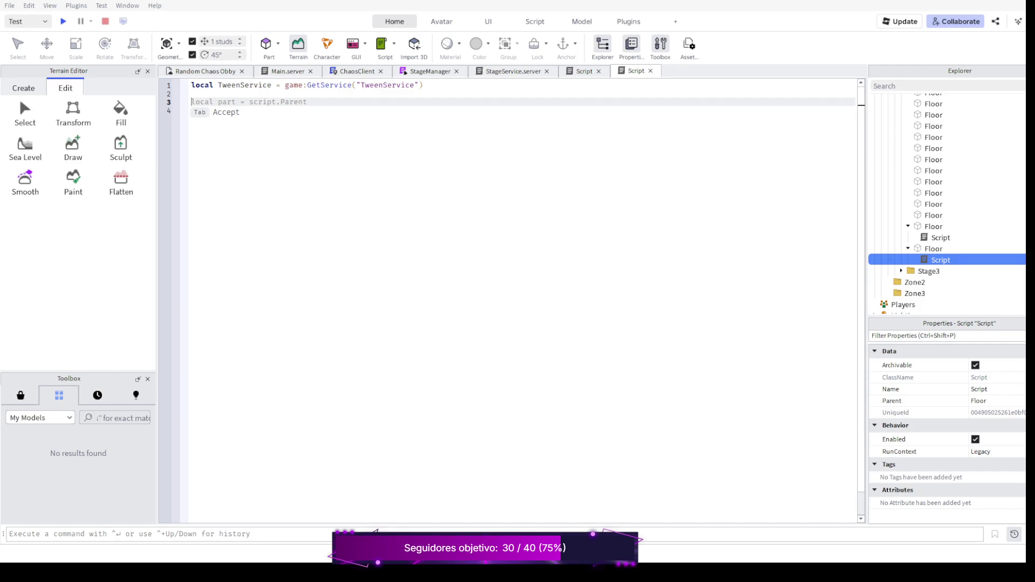
pyautogui.press('Tab')
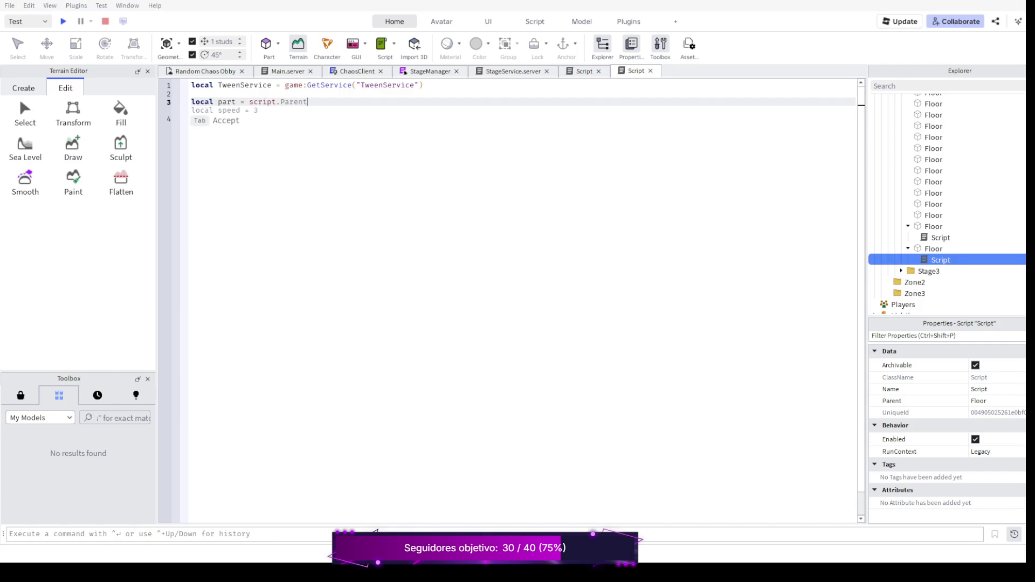
pyautogui.press('Return')
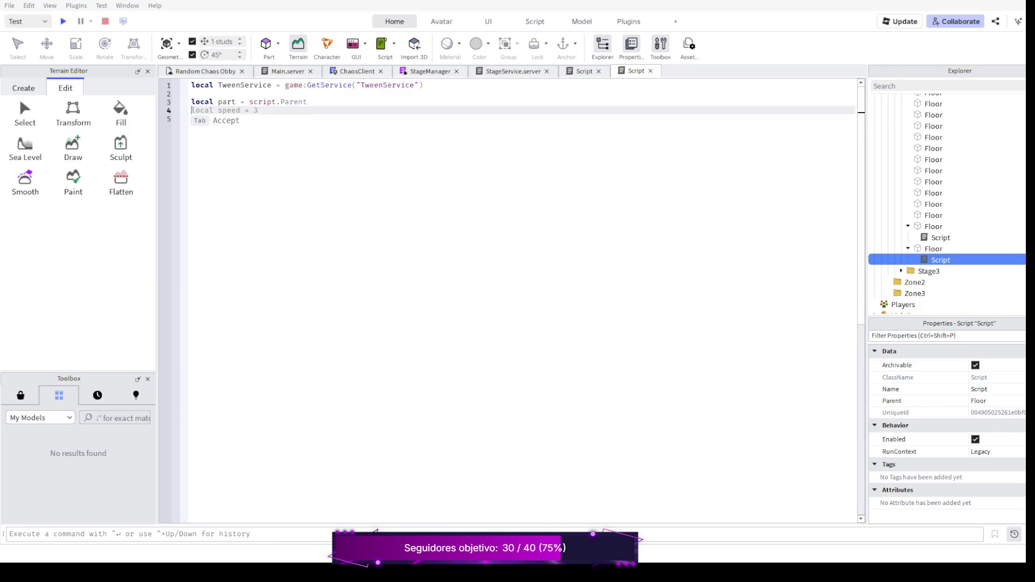
# Add part.Anchored = true and an empty local goal = {} table
pyautogui.write('pa')
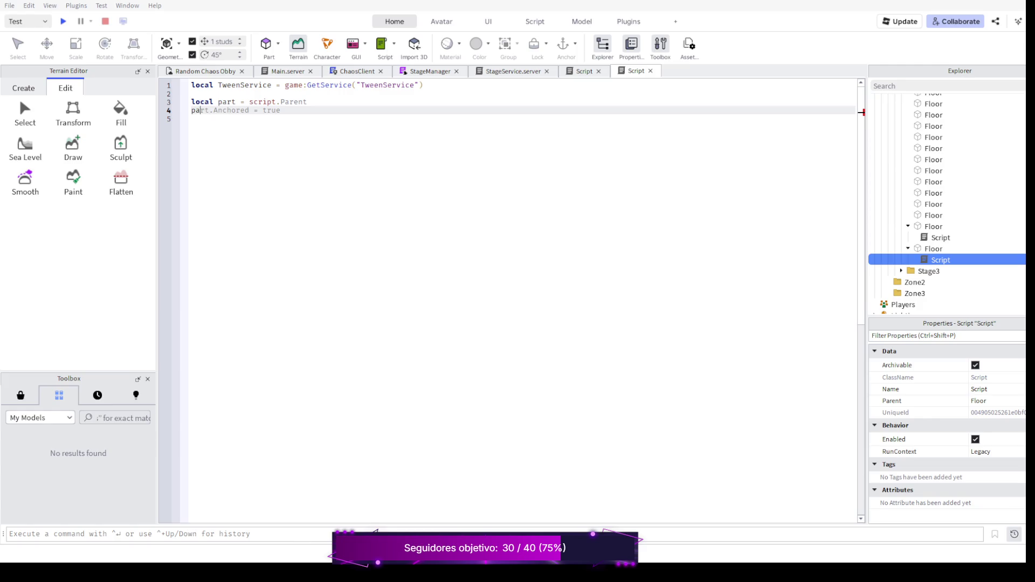
pyautogui.write('rt.')
pyautogui.press('Tab')
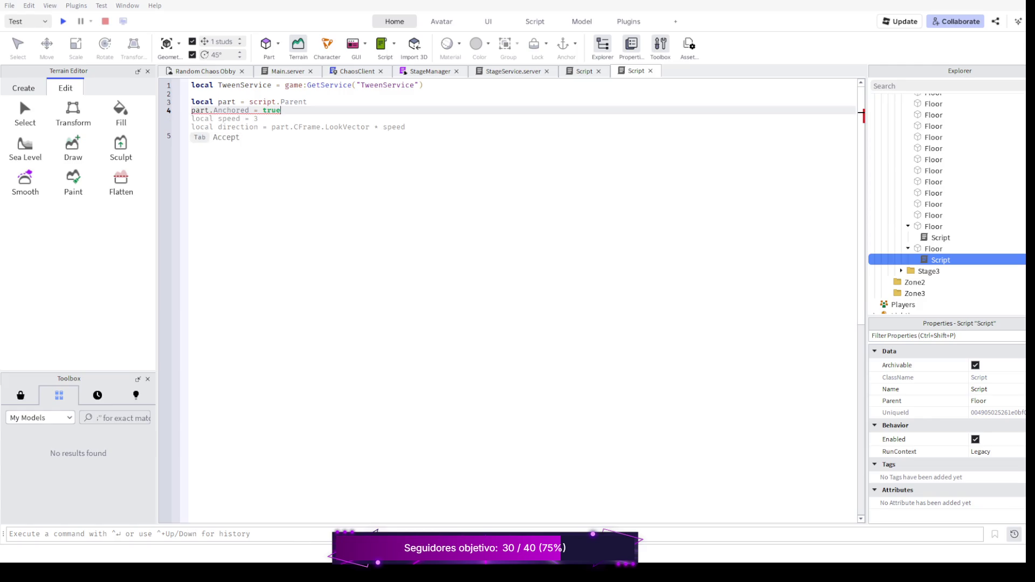
pyautogui.press('Return')
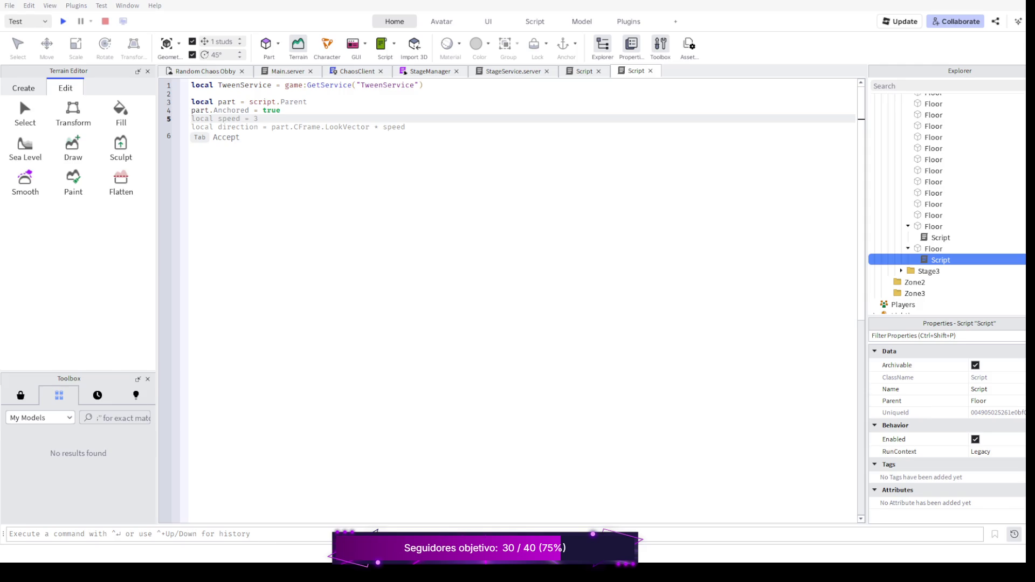
pyautogui.write('local')
pyautogui.write(' goal = {}')
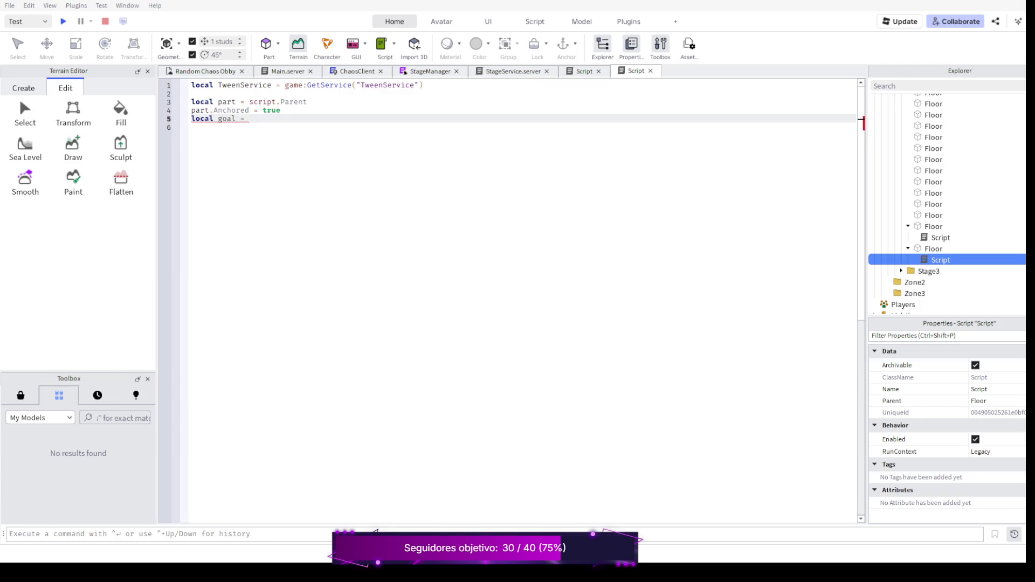
pyautogui.press('Return')
pyautogui.press('Return')
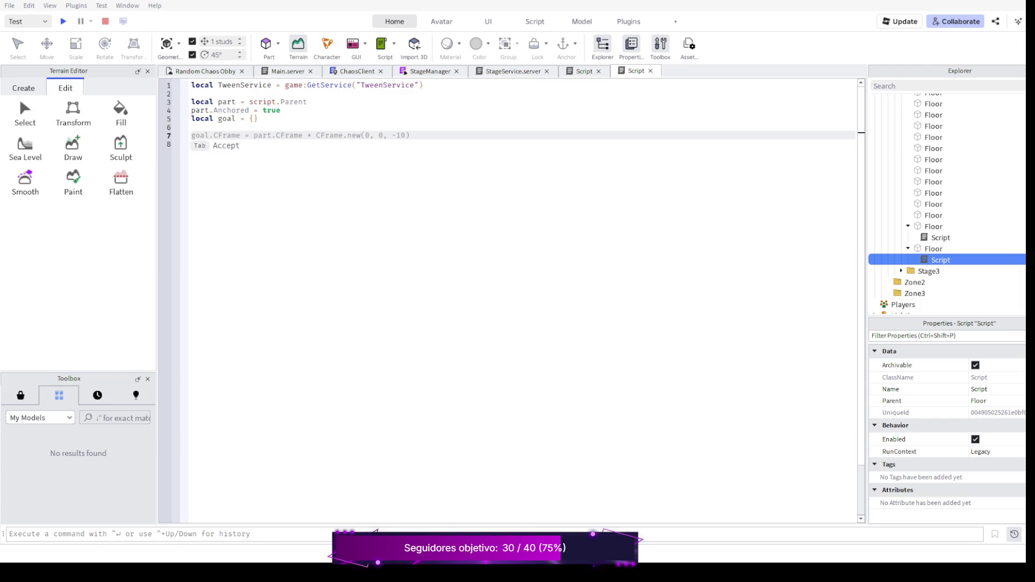
pyautogui.press('Up')
pyautogui.press('Up')
pyautogui.press('Return')
pyautogui.click(191, 135)
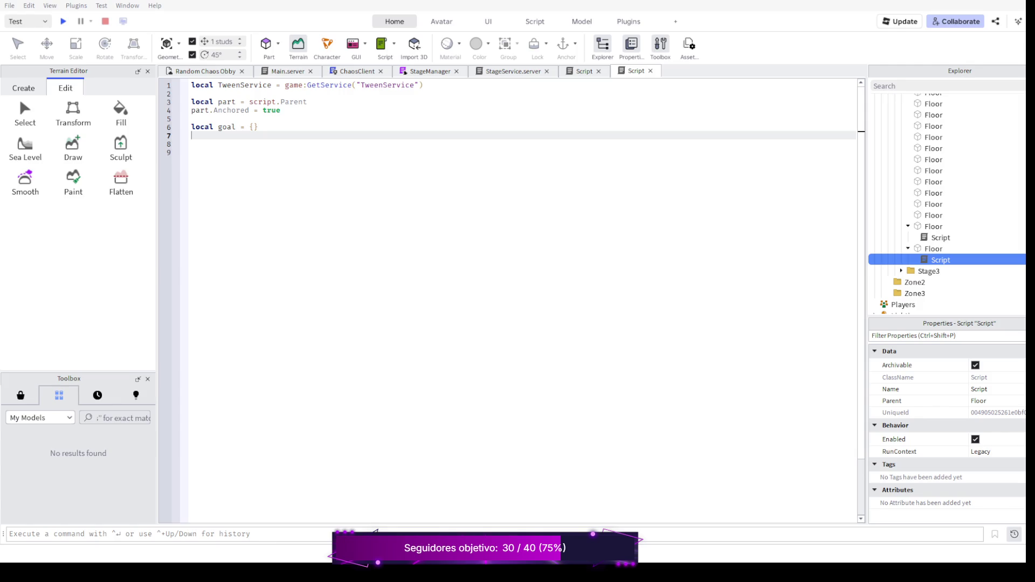
# Set goal.Position to part.Position + Vector3.new(0, 10, 0)
pyautogui.write('go')
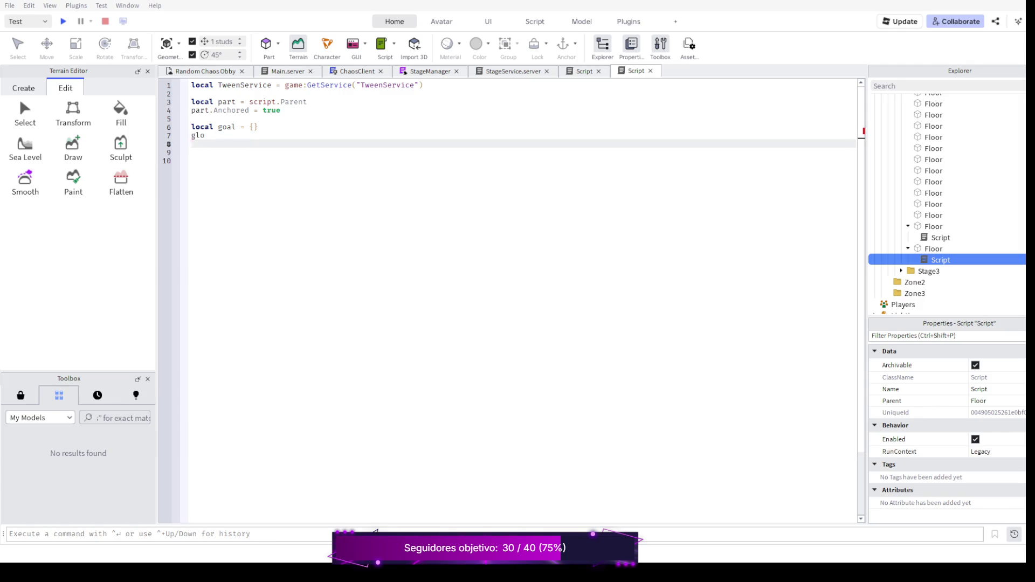
pyautogui.write('al.P')
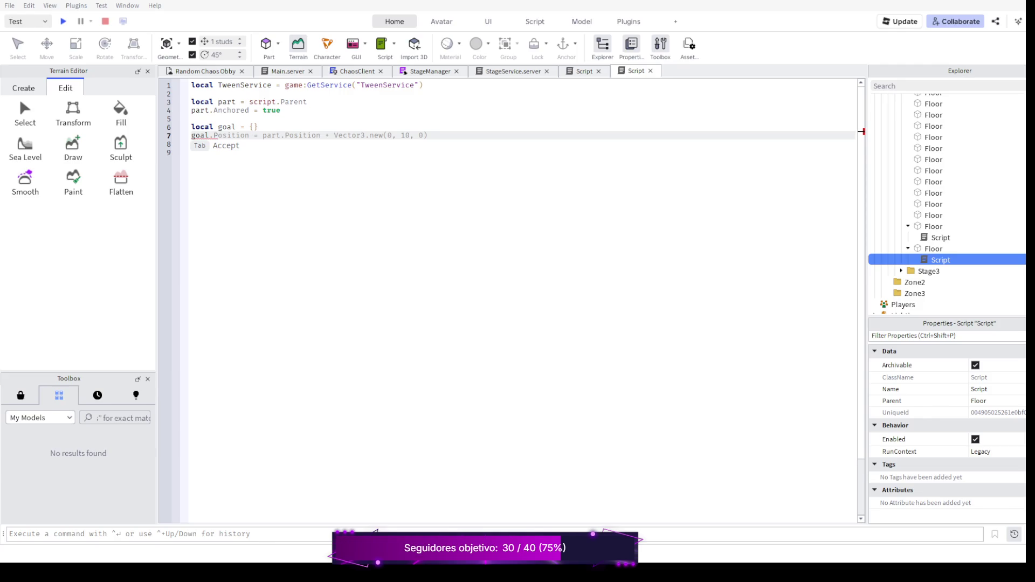
pyautogui.write('os')
pyautogui.write('=')
pyautogui.press('Tab')
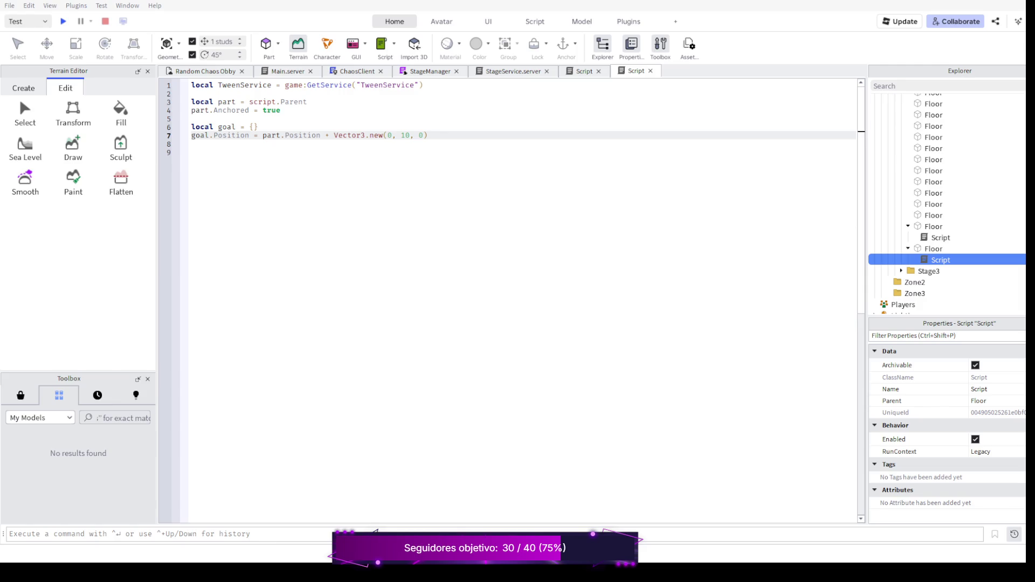
pyautogui.press('Return')
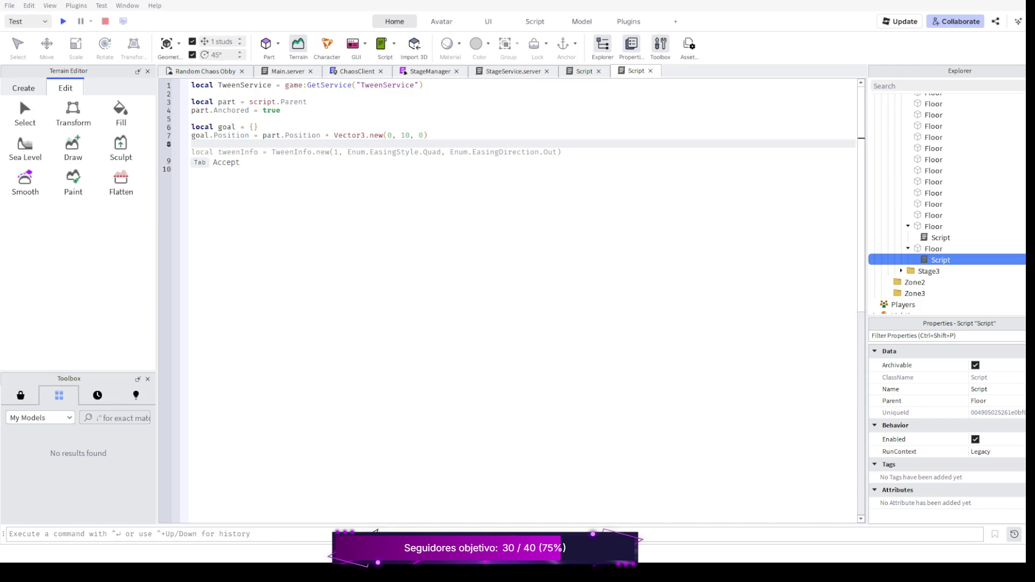
# Add a 1-second Quad TweenInfo, create and play the tween, then start a playtest
pyautogui.press('Tab')
pyautogui.press('Return')
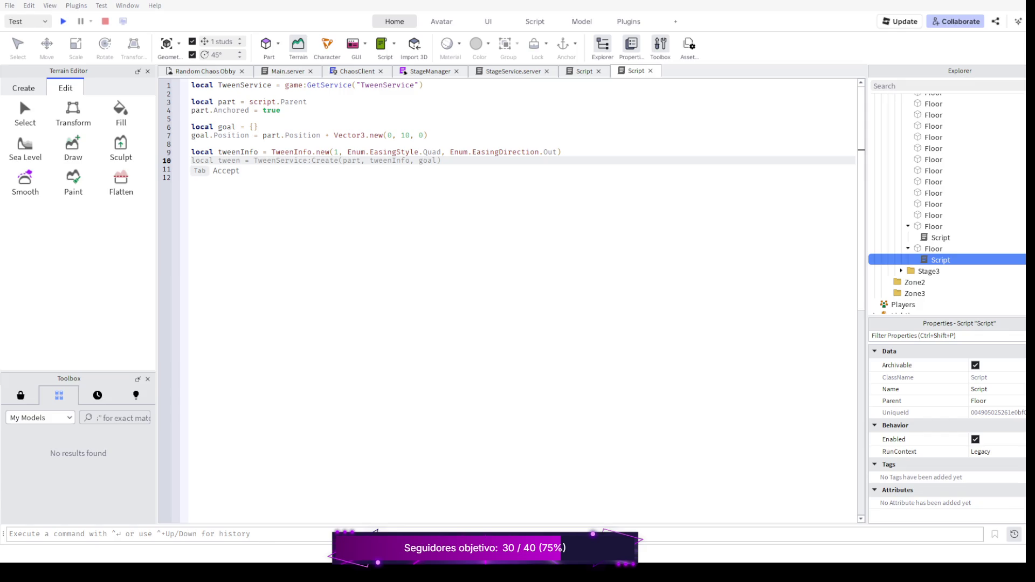
pyautogui.press('Tab')
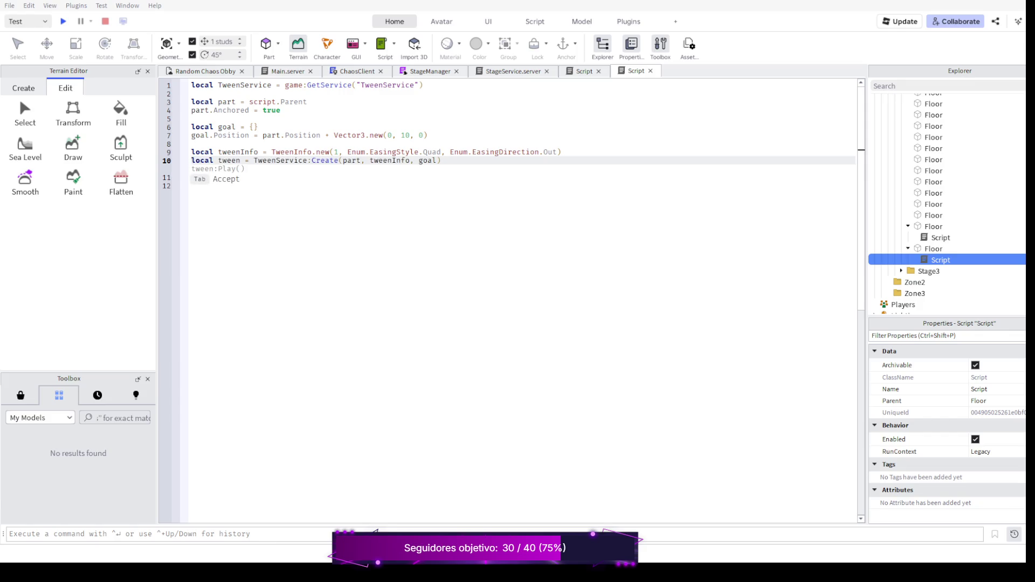
pyautogui.press('Tab')
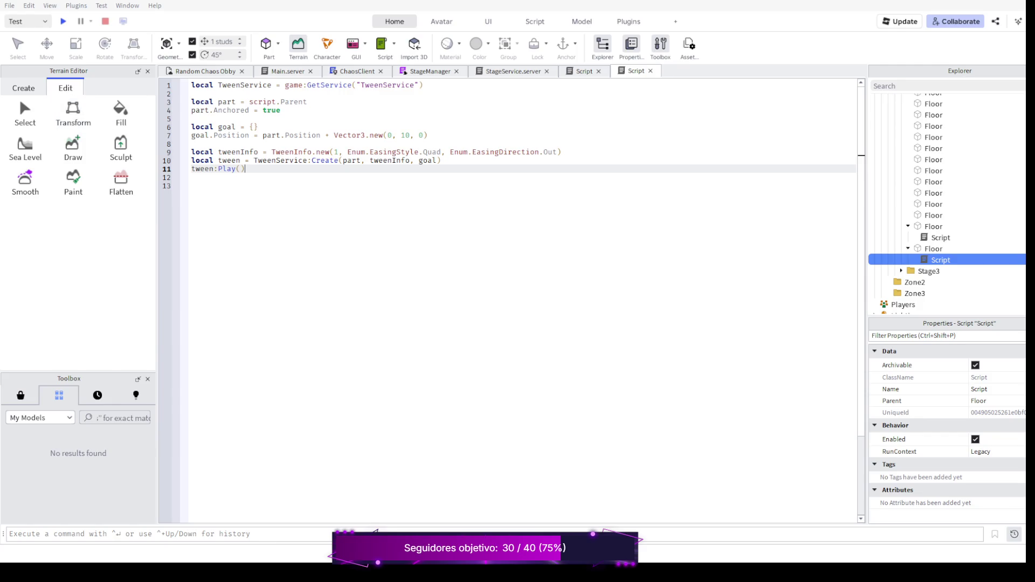
pyautogui.click(63, 21)
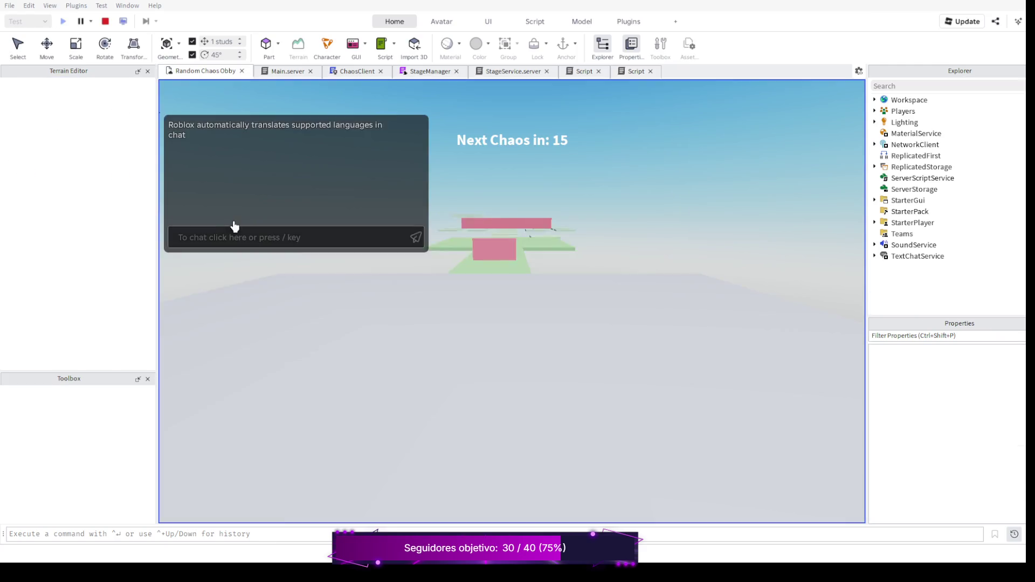
# Run the character along the floor path, jumping over the pink block, then stop the playtest
pyautogui.press('w')
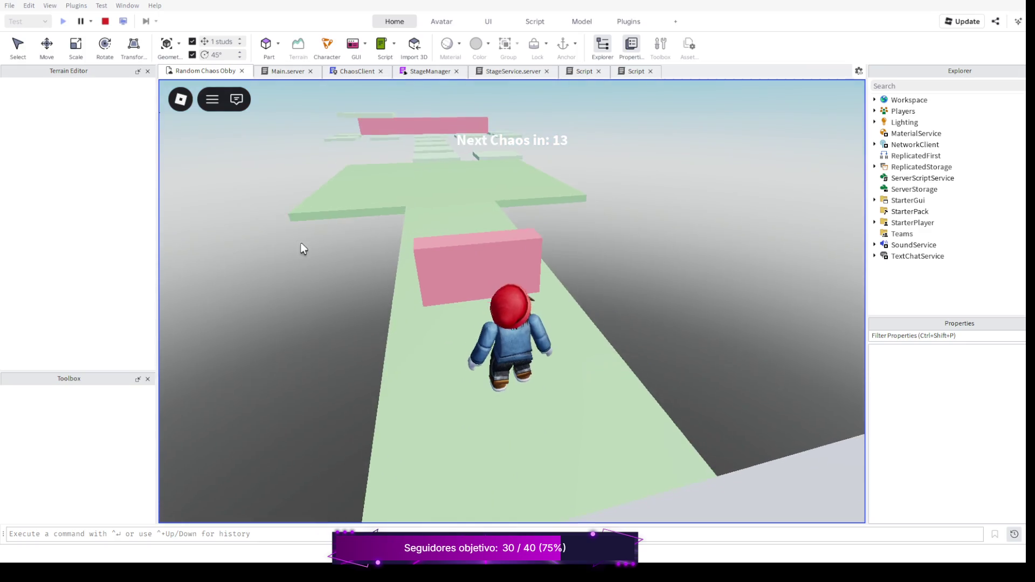
pyautogui.press('Left')
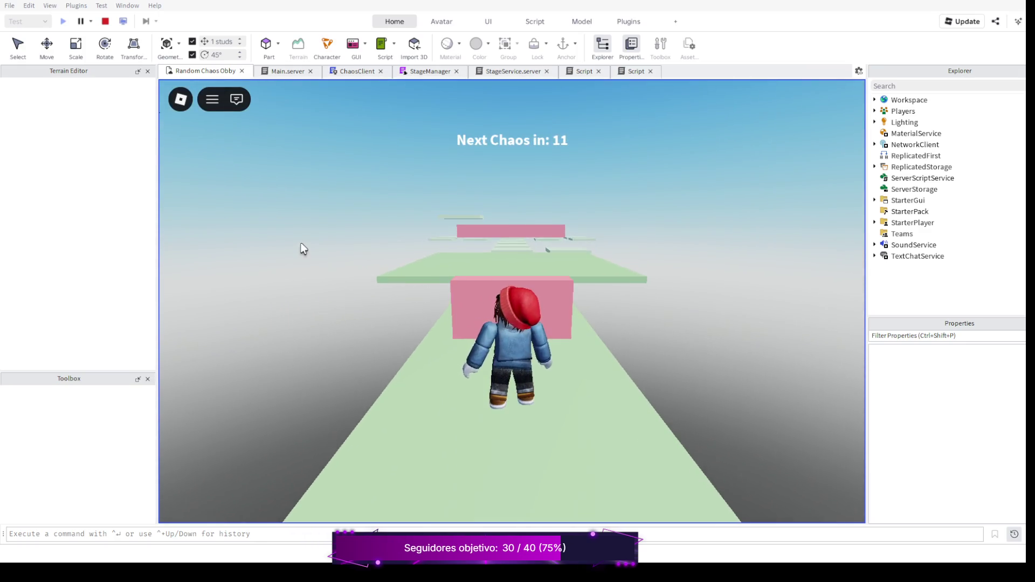
pyautogui.press('Left')
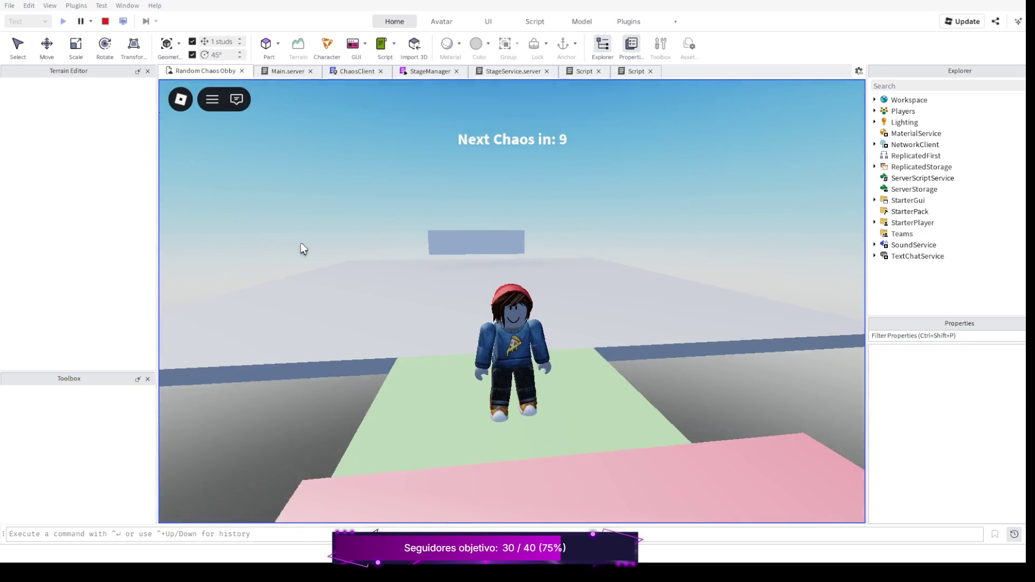
pyautogui.press('w')
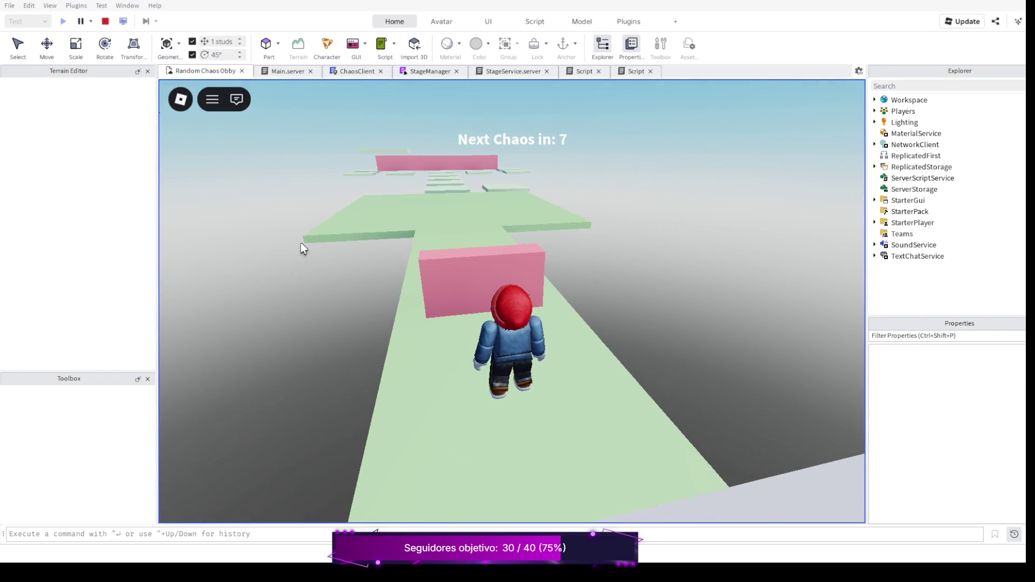
pyautogui.press('space')
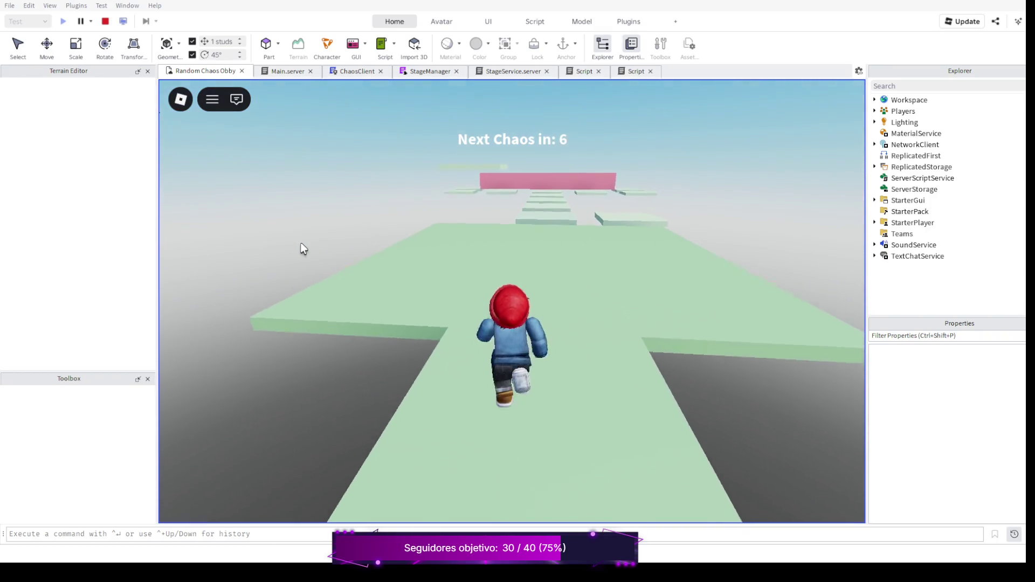
pyautogui.press('Left')
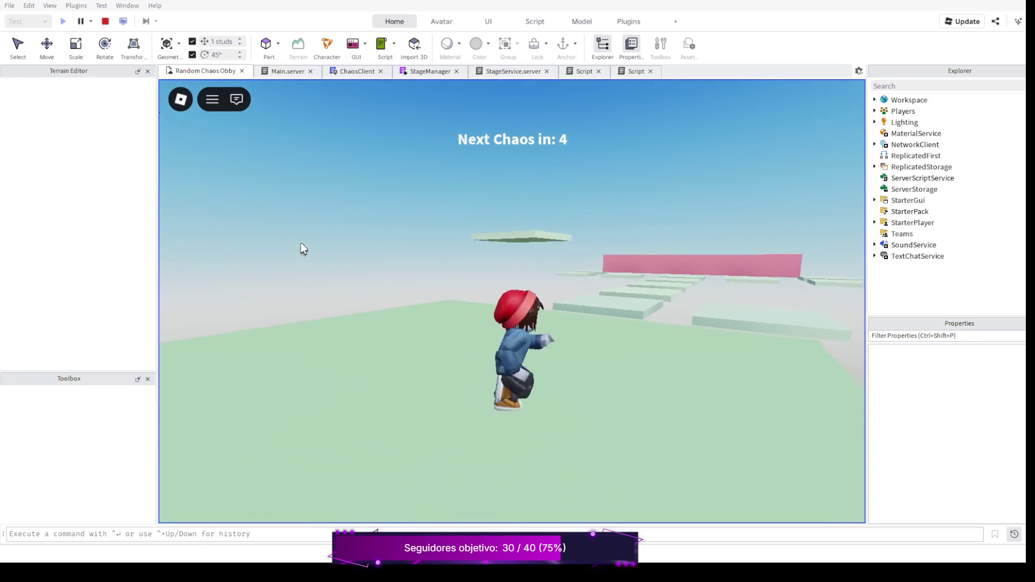
pyautogui.press('Right')
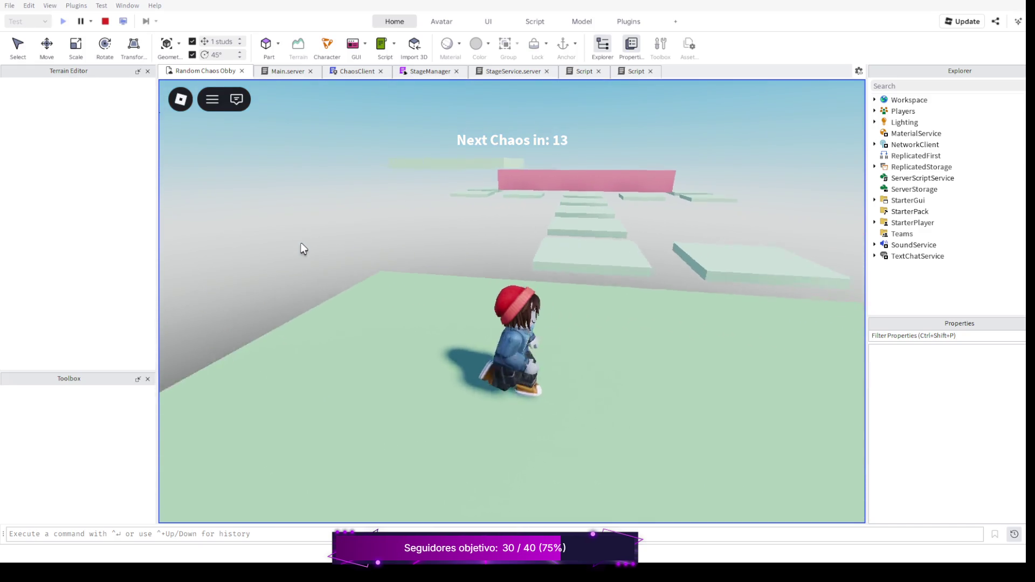
pyautogui.press('Left')
pyautogui.press('Up')
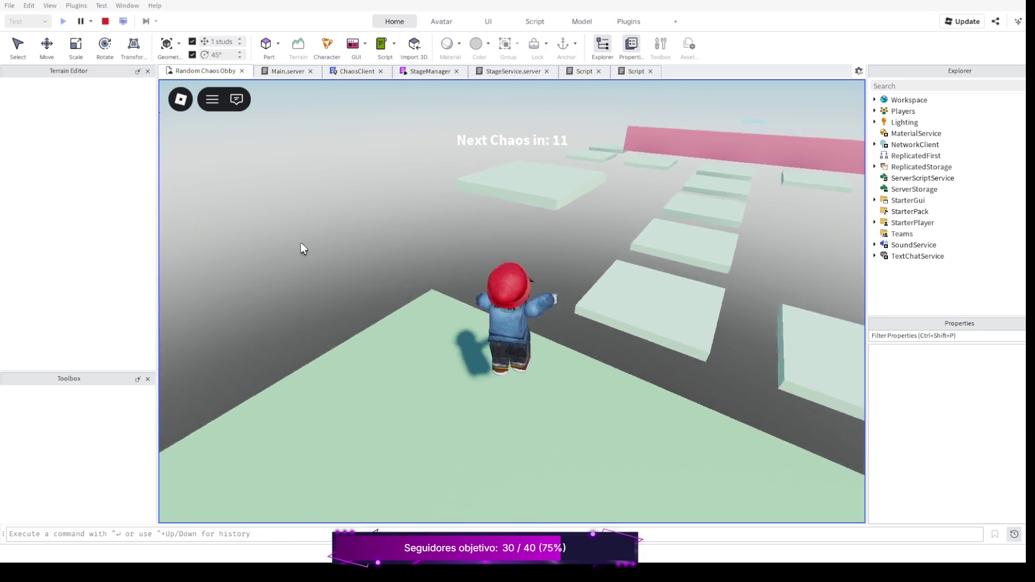
pyautogui.press('Right')
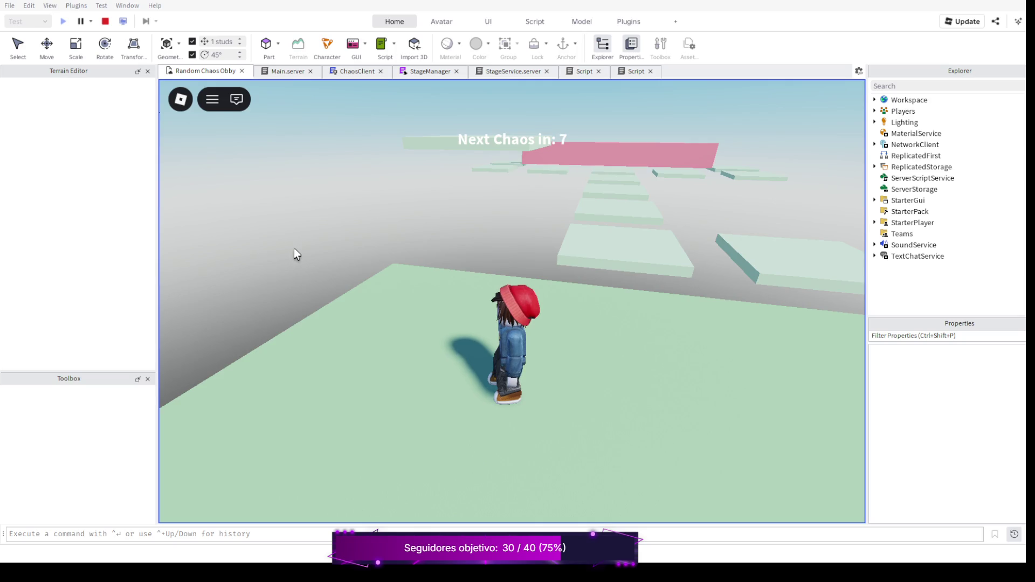
pyautogui.press('Right')
pyautogui.press('Right')
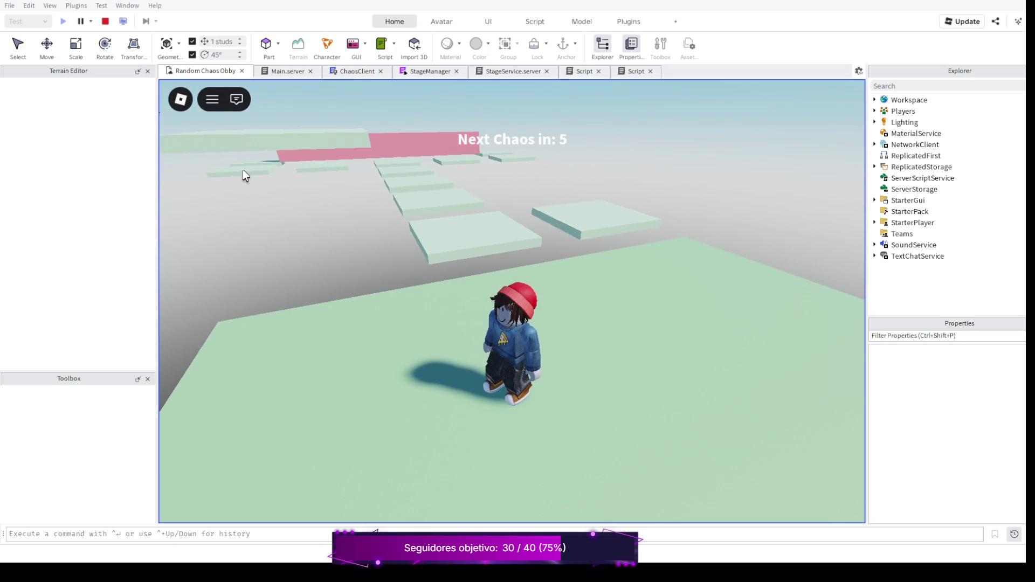
pyautogui.click(105, 21)
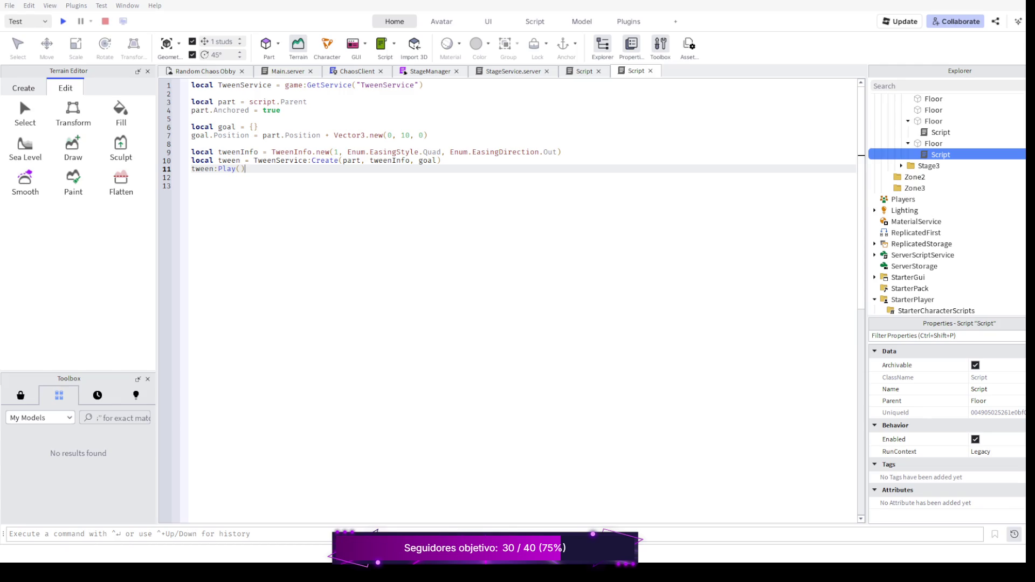
# Change the tween duration to 2 and put each TweenInfo argument on its own line
pyautogui.click(338, 152)
pyautogui.press('BackSpace')
pyautogui.write('2')
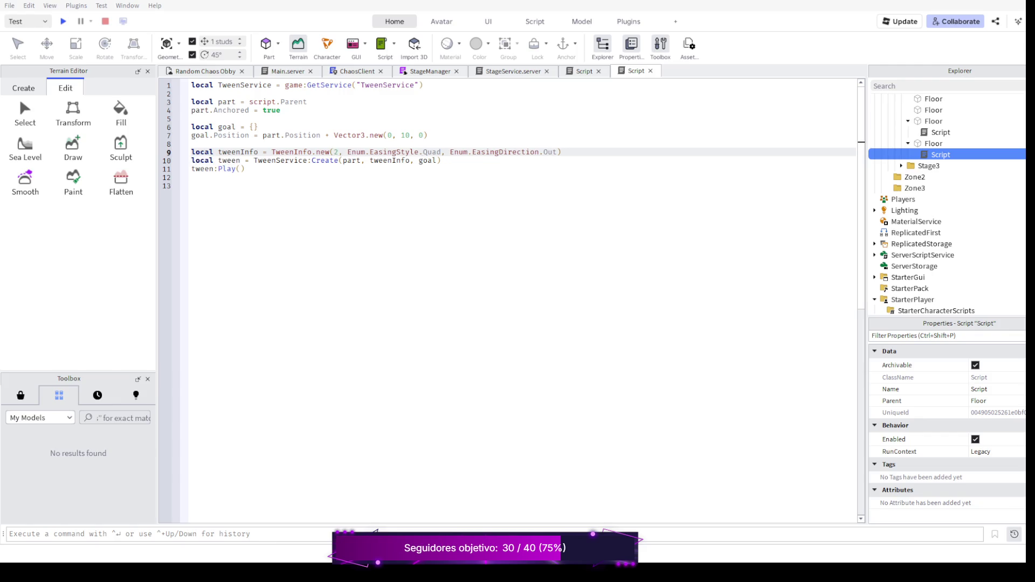
pyautogui.press('Return')
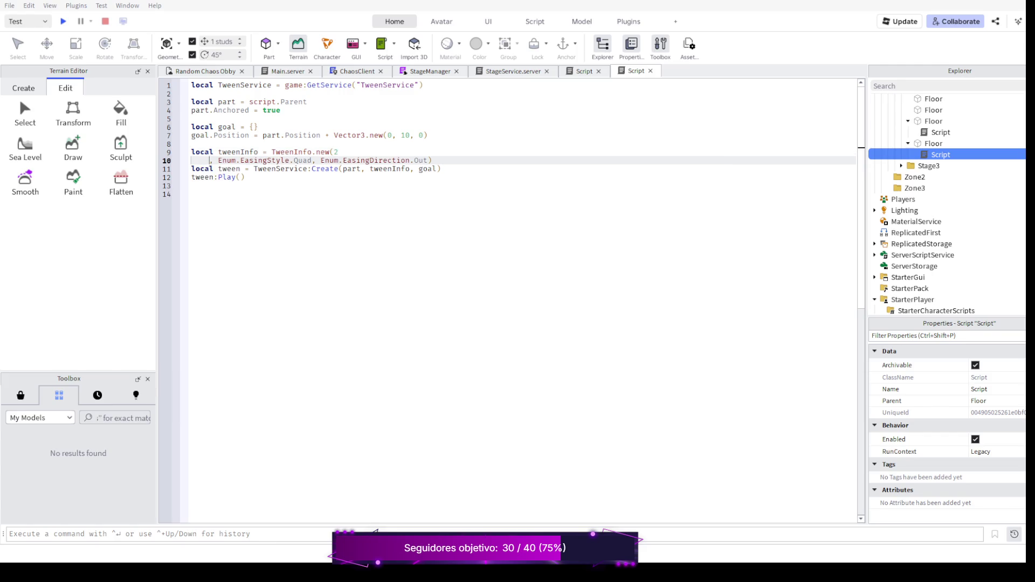
pyautogui.press('BackSpace')
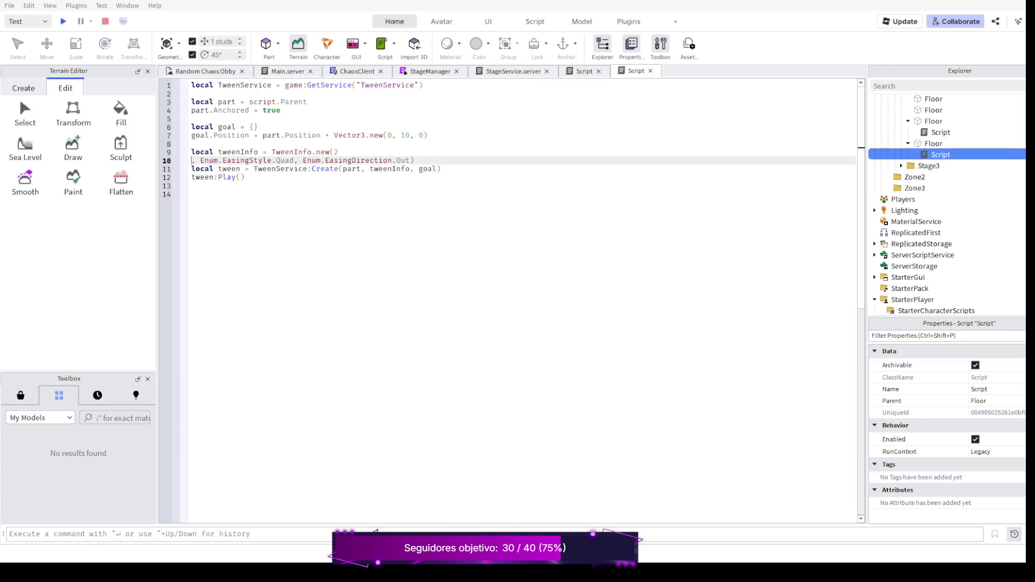
pyautogui.press('BackSpace')
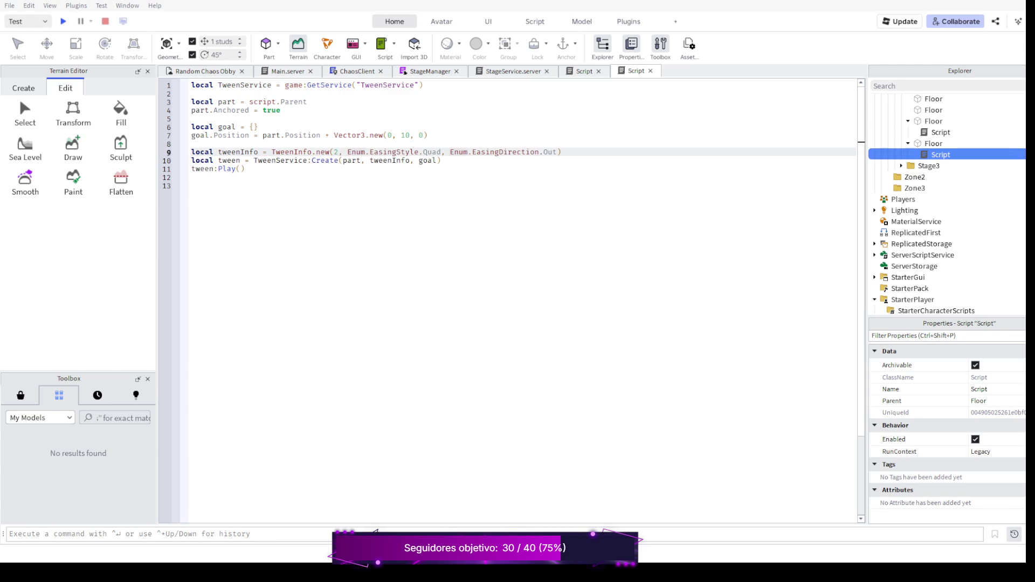
pyautogui.press('Return')
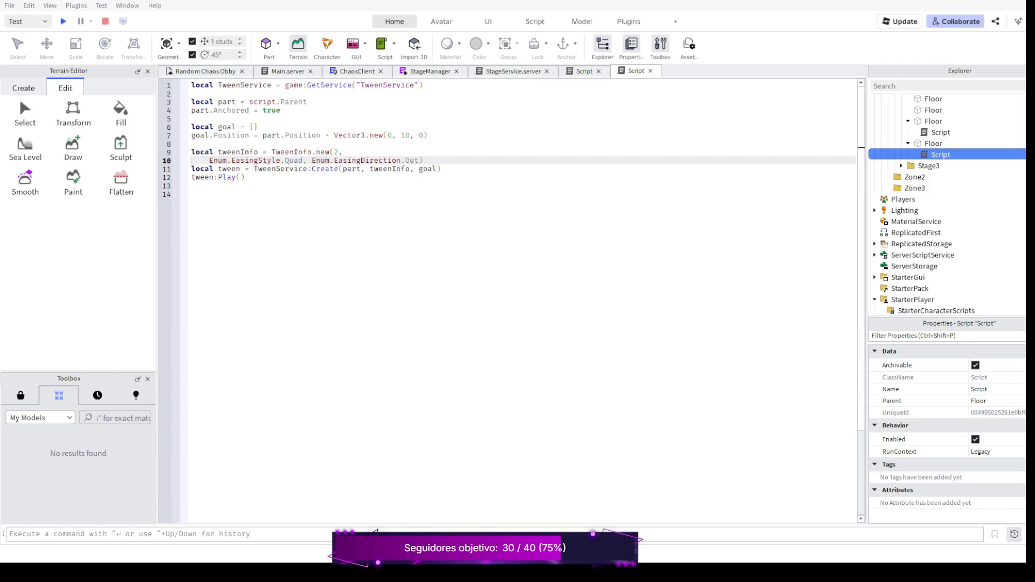
pyautogui.press('BackSpace')
pyautogui.press('BackSpace')
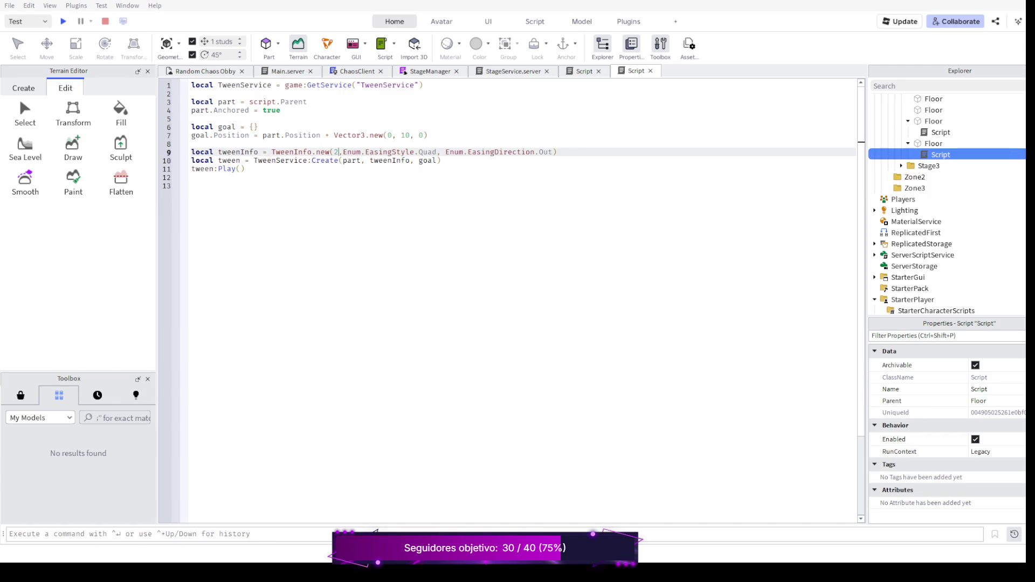
pyautogui.press('Return')
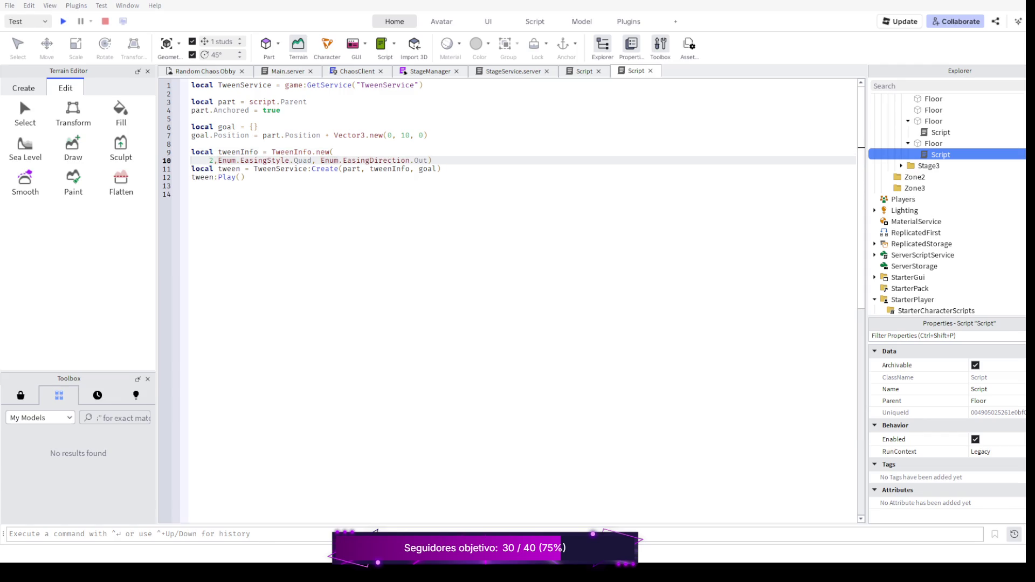
pyautogui.press('Return')
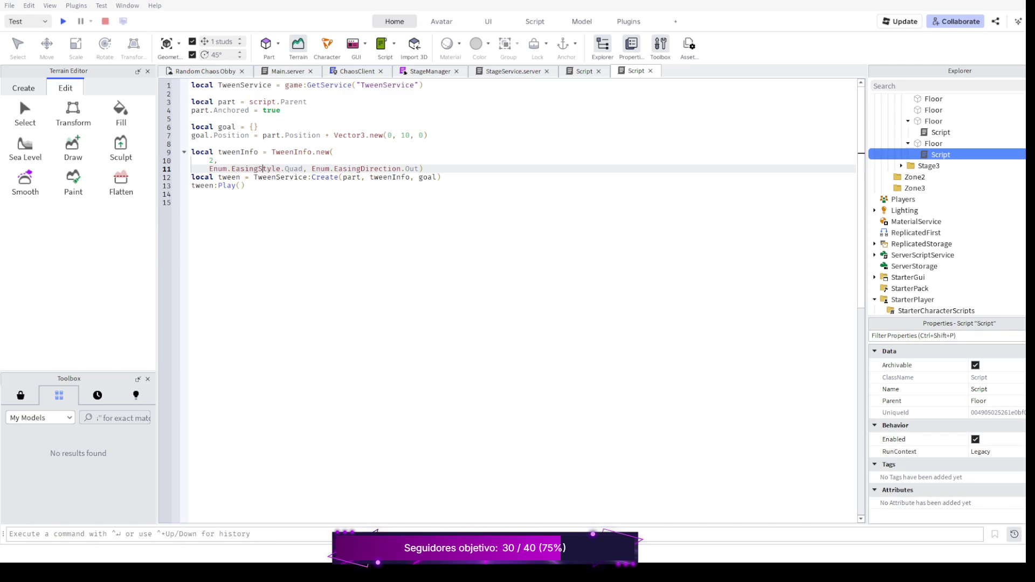
pyautogui.press('Return')
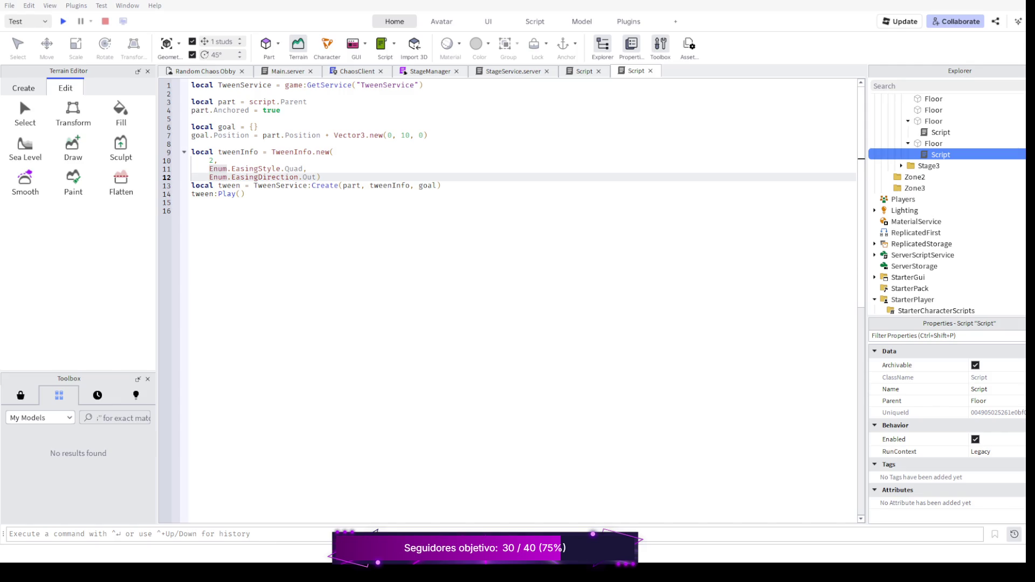
# Label the duration 'Time', switch Quad to Linear, and add EasingStyle and EasingDirection comments
pyautogui.press('Up')
pyautogui.press('Up')
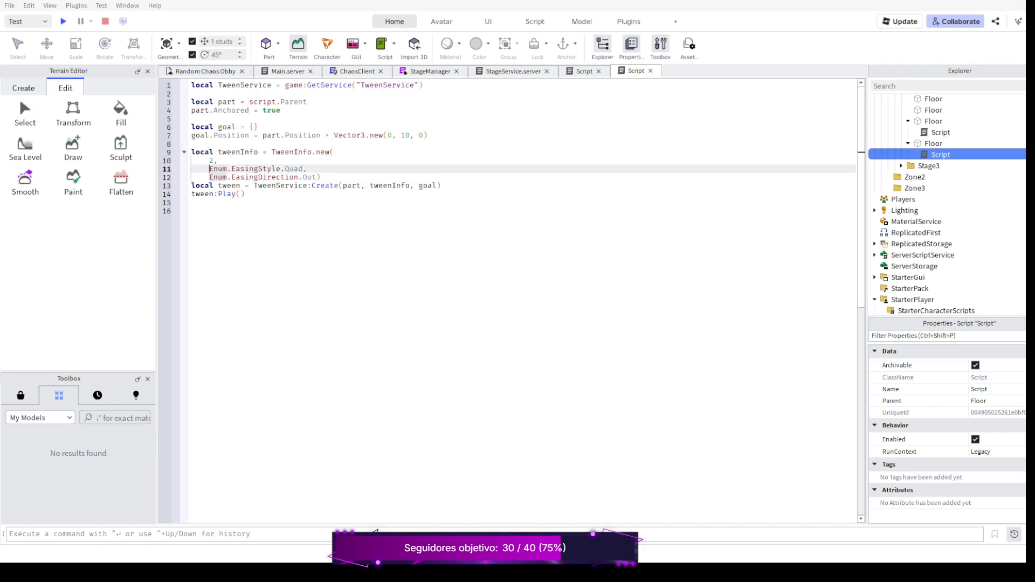
pyautogui.write('Time')
pyautogui.press('Down')
pyautogui.click(281, 169)
pyautogui.press('BackSpace')
pyautogui.press('BackSpace')
pyautogui.press('BackSpace')
pyautogui.write('L')
pyautogui.write('inear, ')
pyautogui.write('-- ')
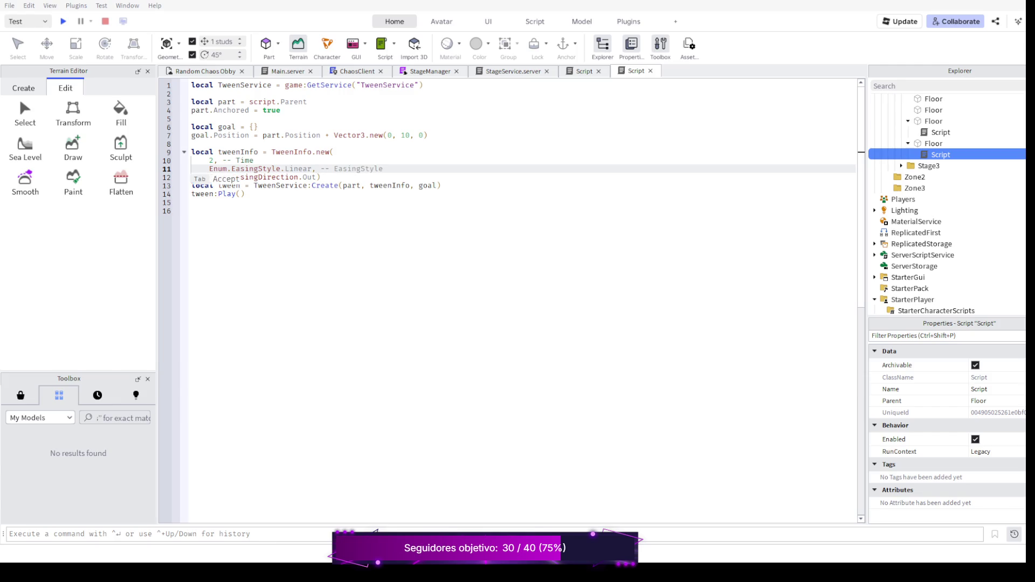
pyautogui.write('Easingt')
pyautogui.press('BackSpace')
pyautogui.press('Tab')
pyautogui.click(316, 177)
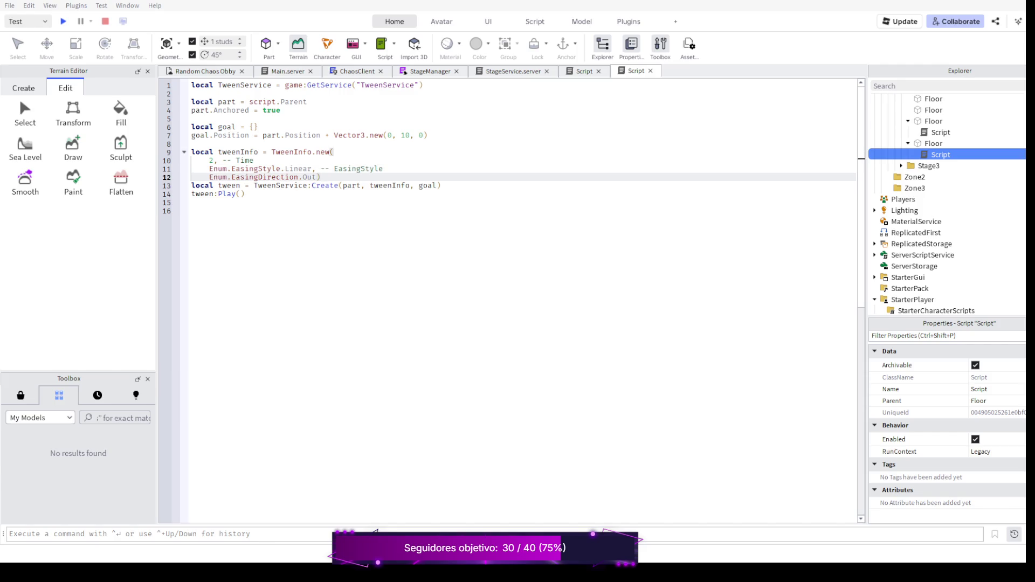
pyautogui.write(', -- Easing')
pyautogui.press('BackSpace')
pyautogui.write('Directi')
pyautogui.write('on')
pyautogui.press('Return')
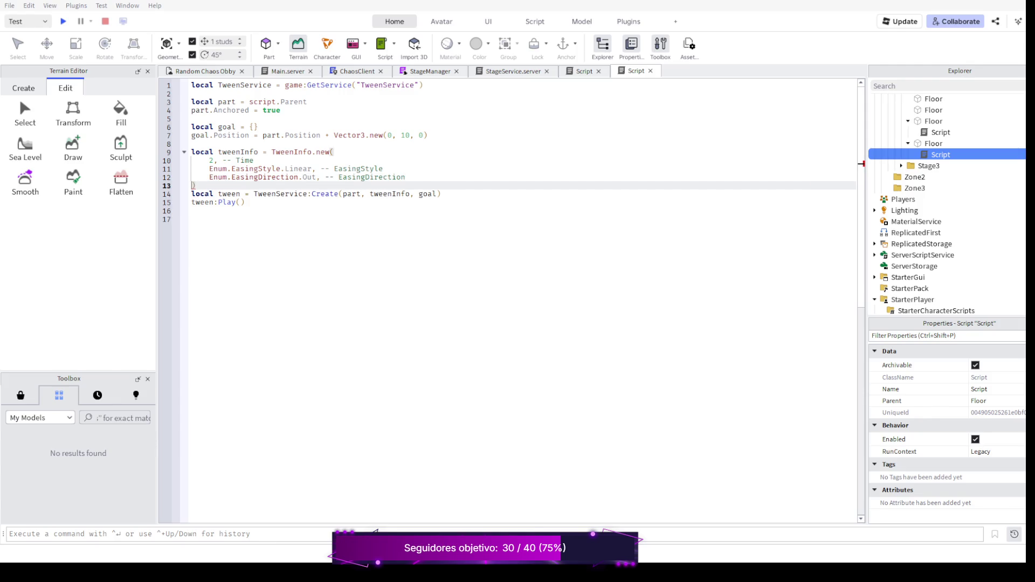
# Add TweenInfo arguments for -1 repeat count, reversing, and 0 delay, then start a playtest
pyautogui.click(191, 177)
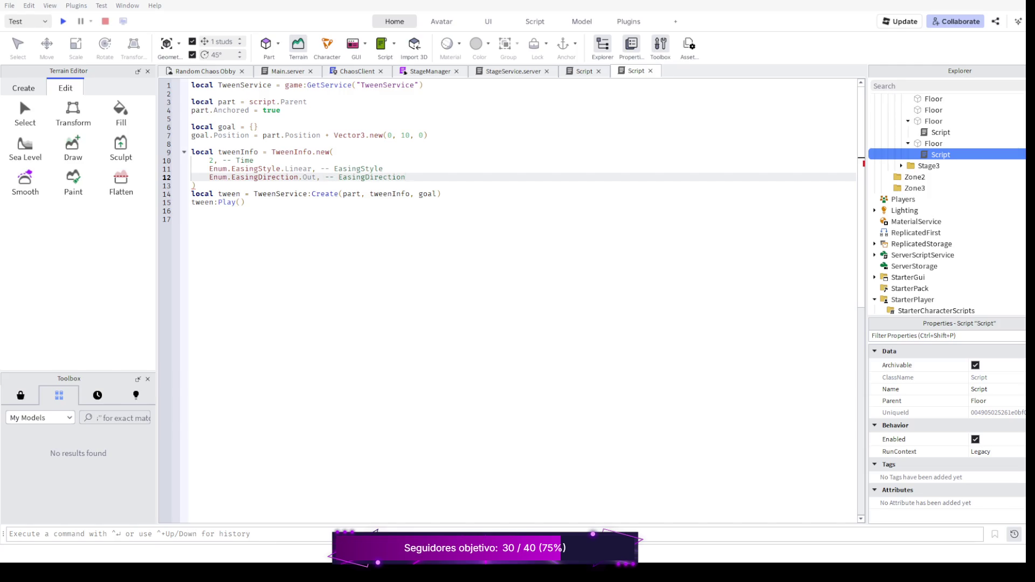
pyautogui.press('Return')
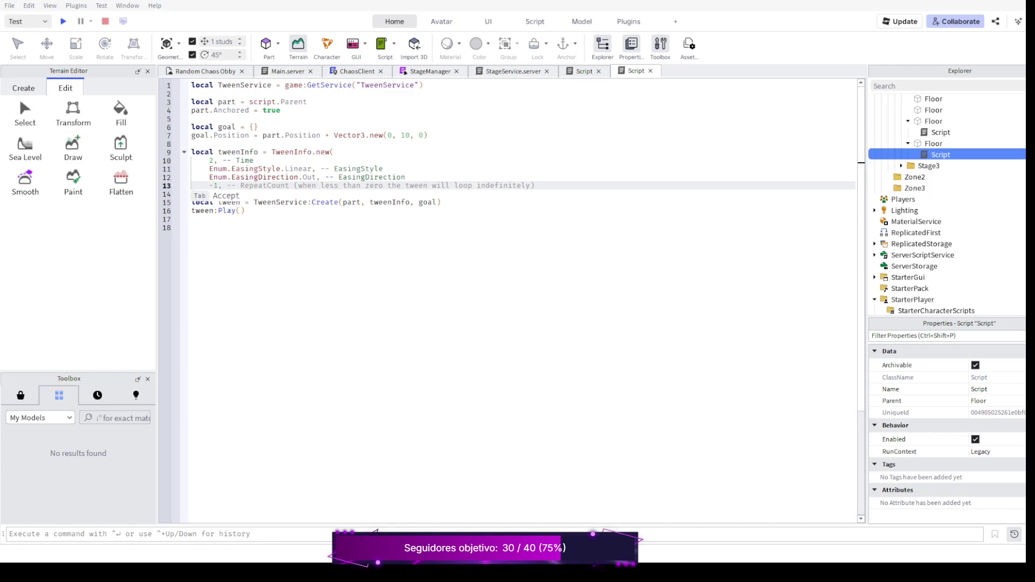
pyautogui.write('-1')
pyautogui.press('Tab')
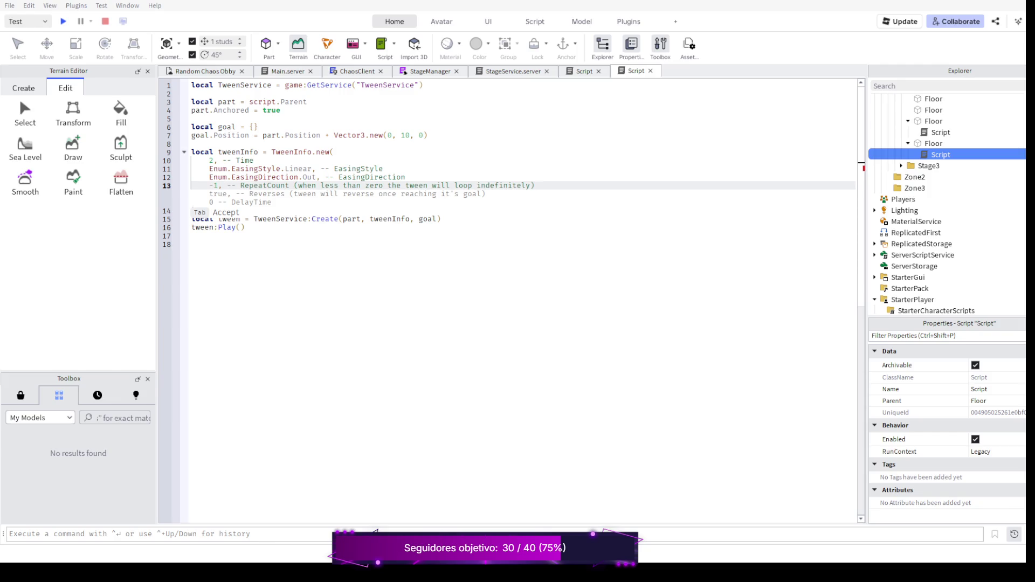
pyautogui.press('Tab')
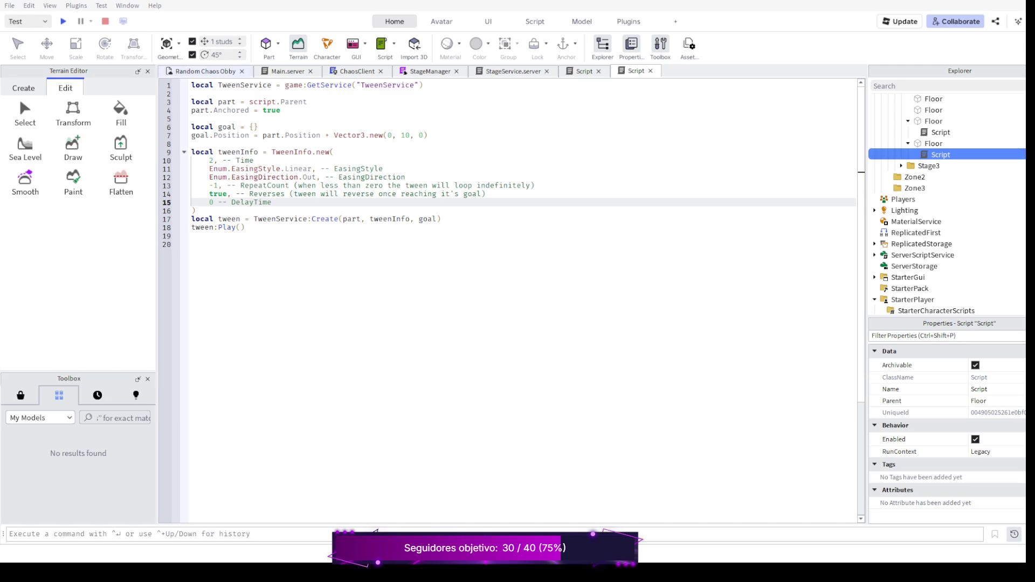
pyautogui.press('F5')
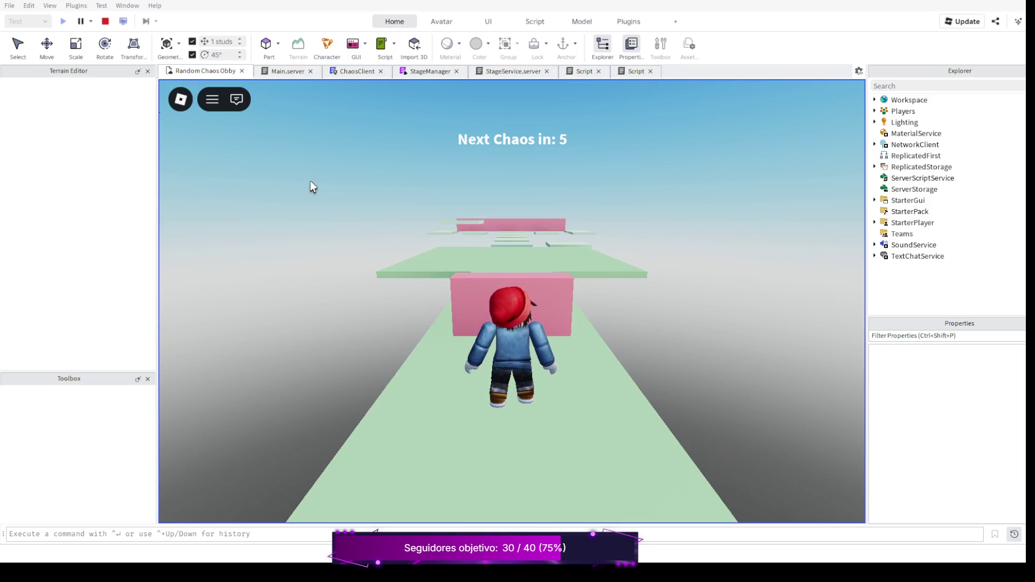
# Run the character along the path past the pink block and jump onto the floating platforms
pyautogui.press('w')
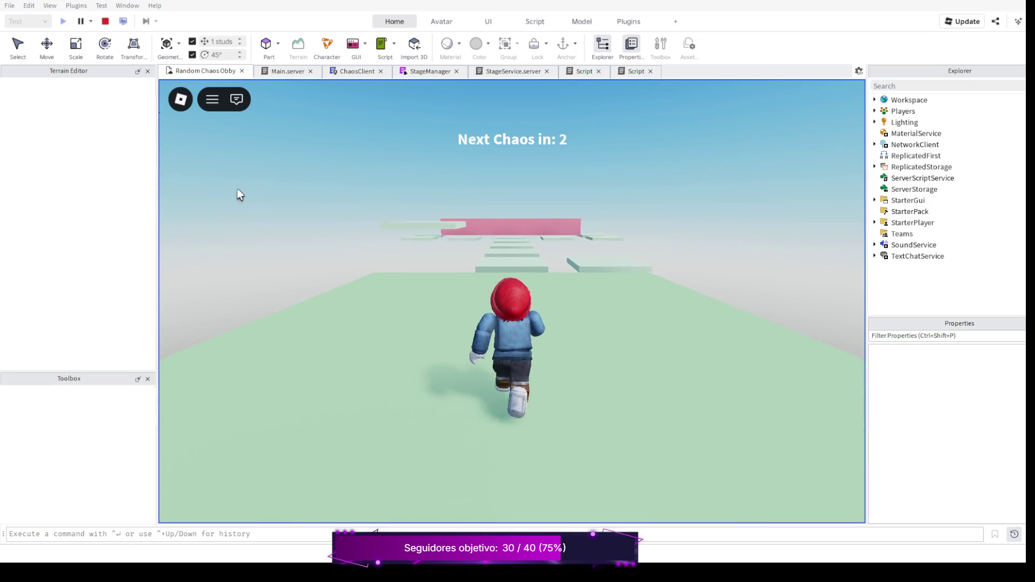
pyautogui.press('d')
pyautogui.press('w')
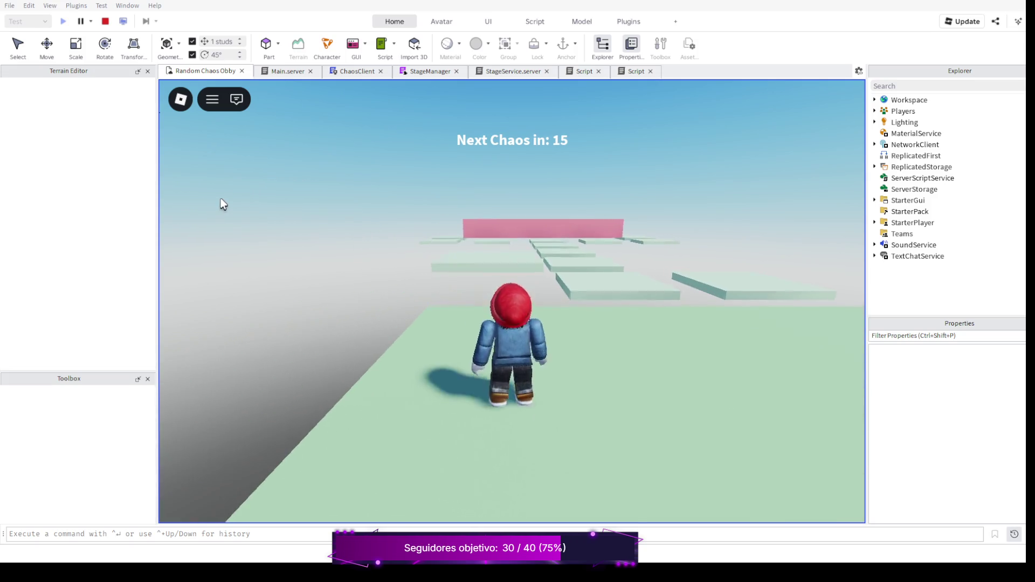
pyautogui.press('w')
pyautogui.press('space')
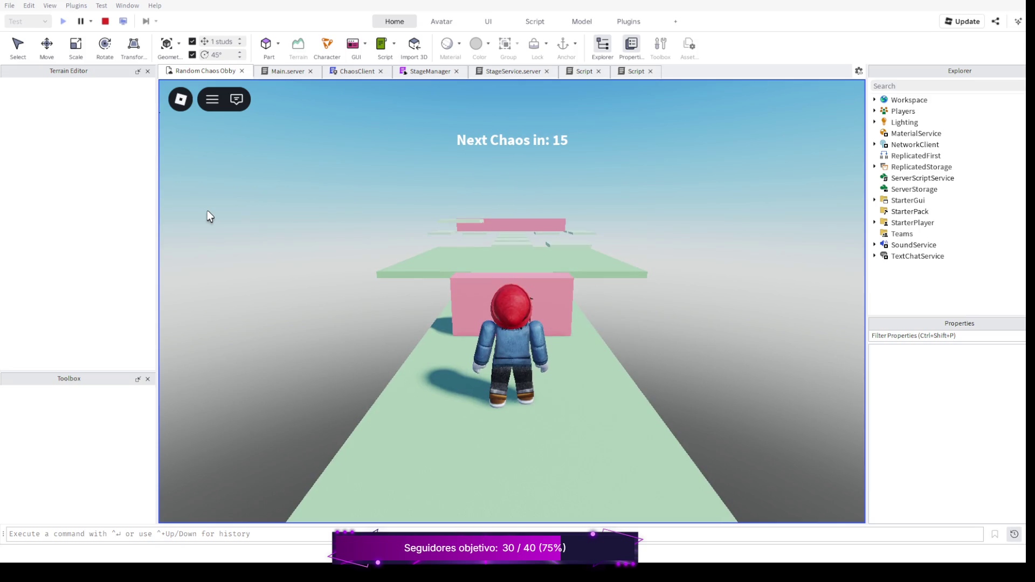
pyautogui.press('w')
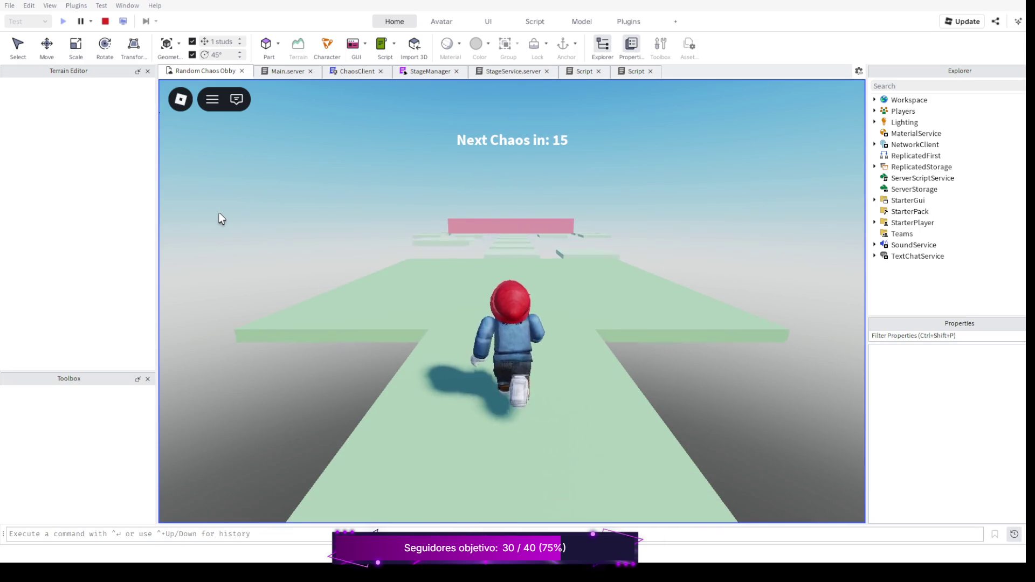
pyautogui.press('w')
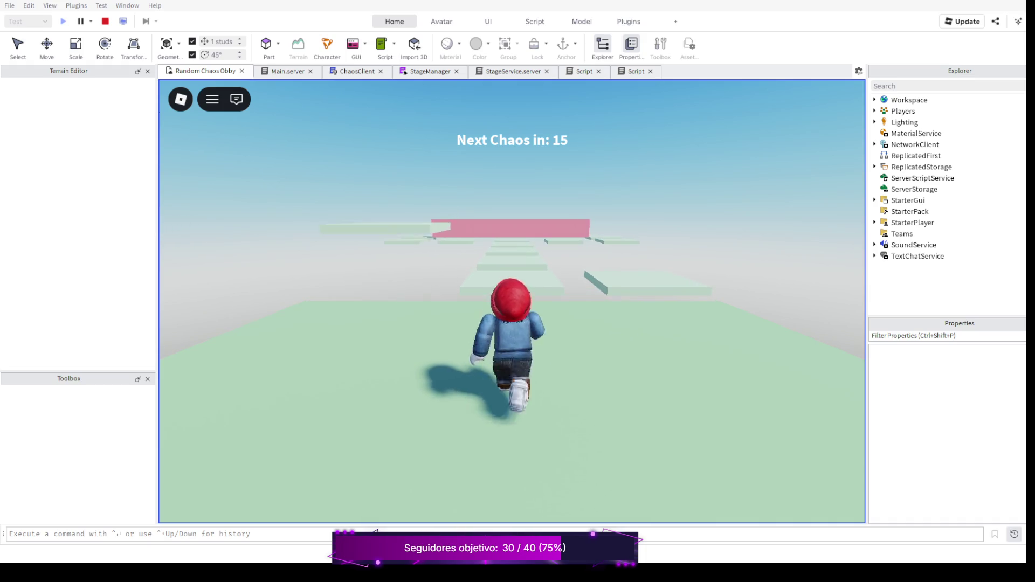
pyautogui.press('w')
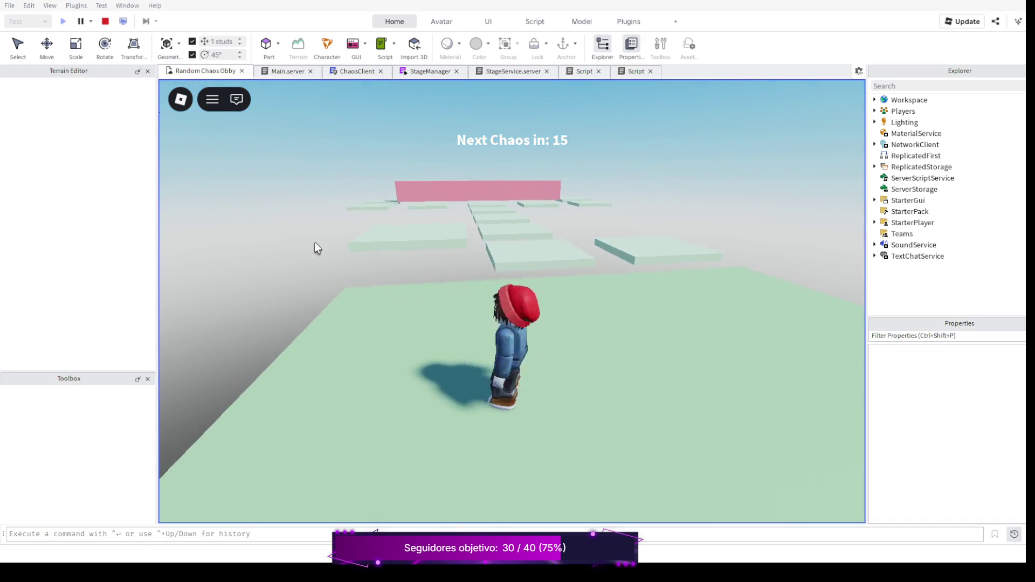
pyautogui.press('w')
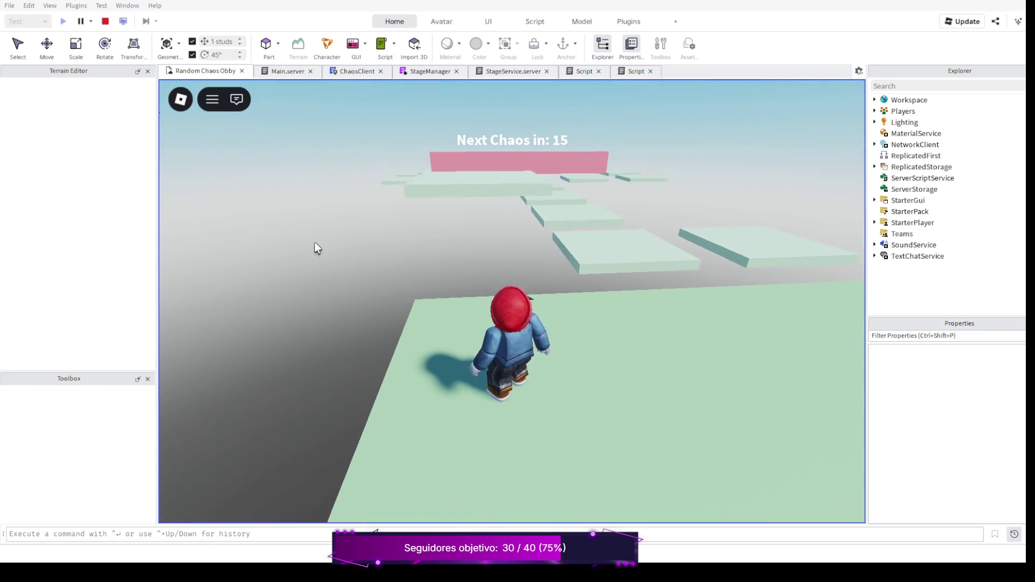
pyautogui.press('space')
# Move across the platforms toward the green platform, look around, then stop the playtest
pyautogui.press('w')
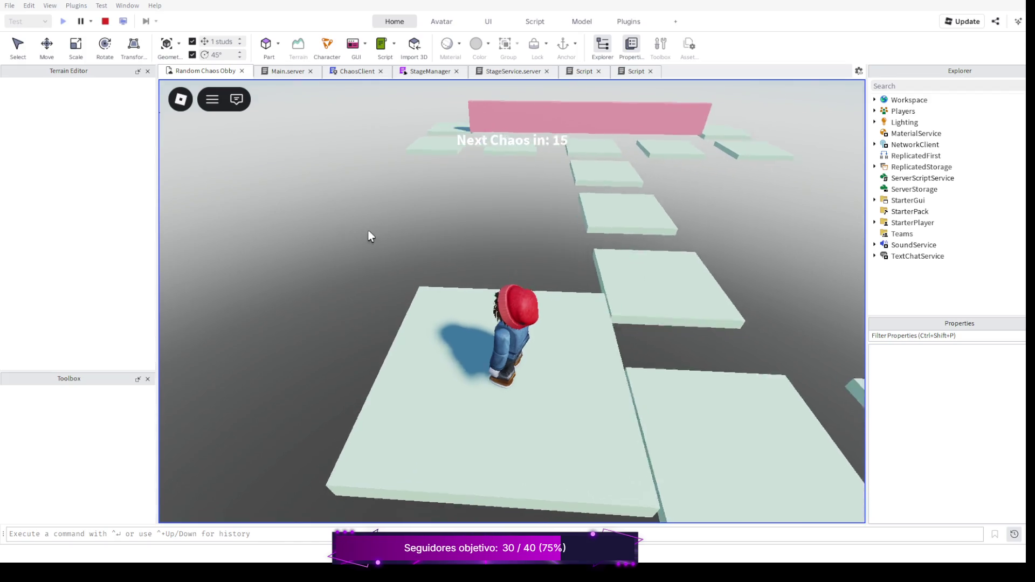
pyautogui.press('s')
pyautogui.press('w')
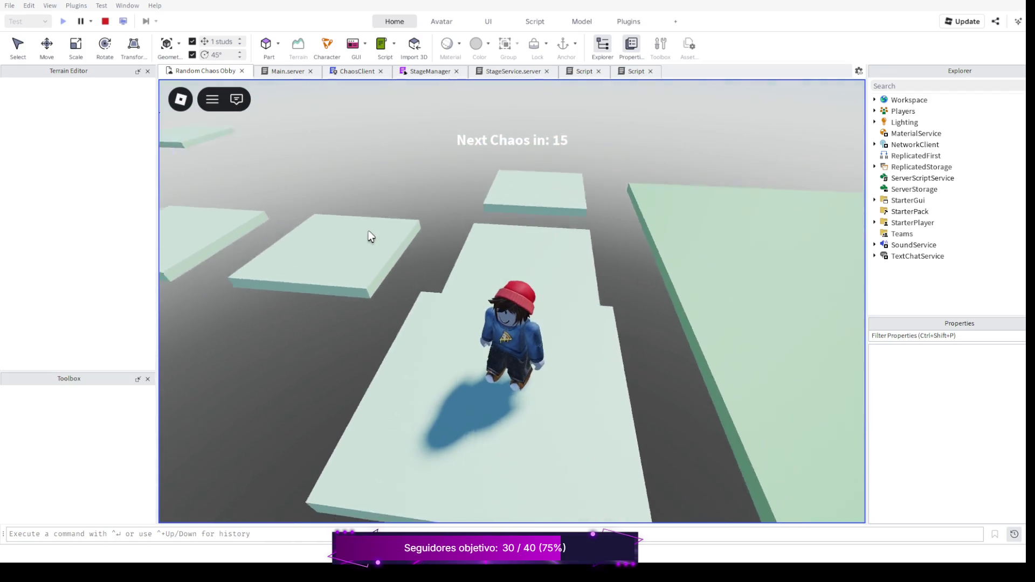
pyautogui.press('a')
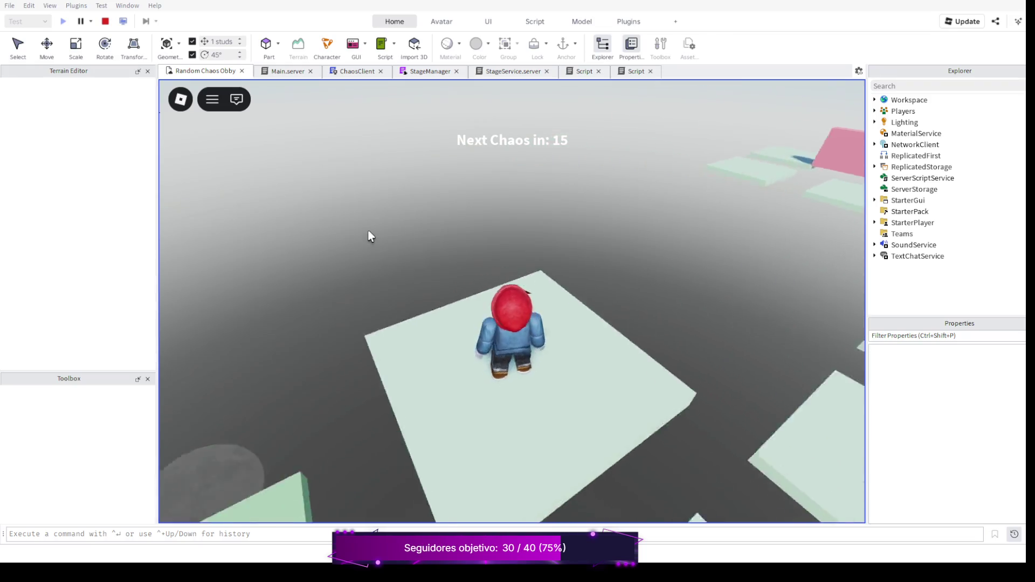
pyautogui.press('w')
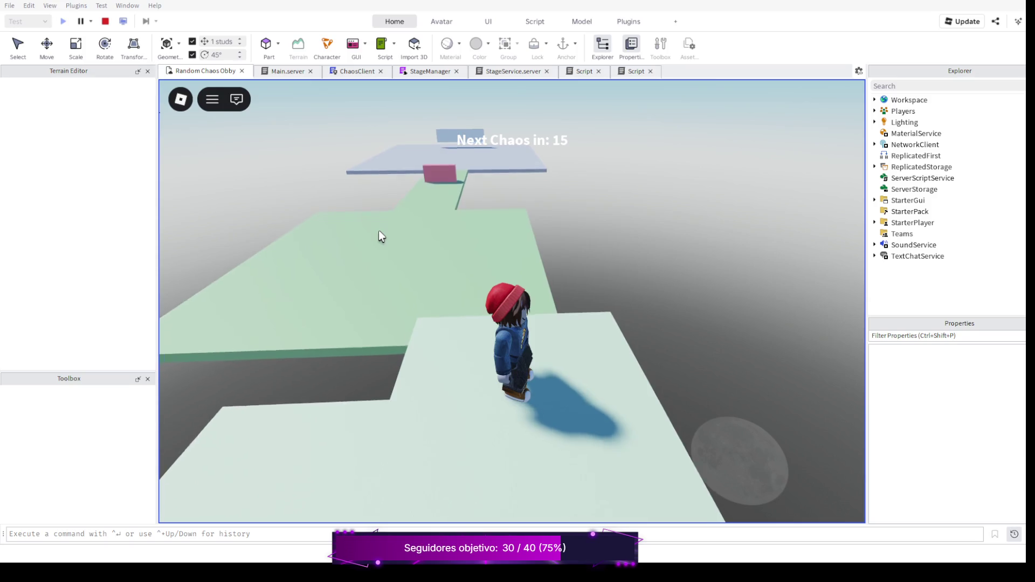
pyautogui.press('a')
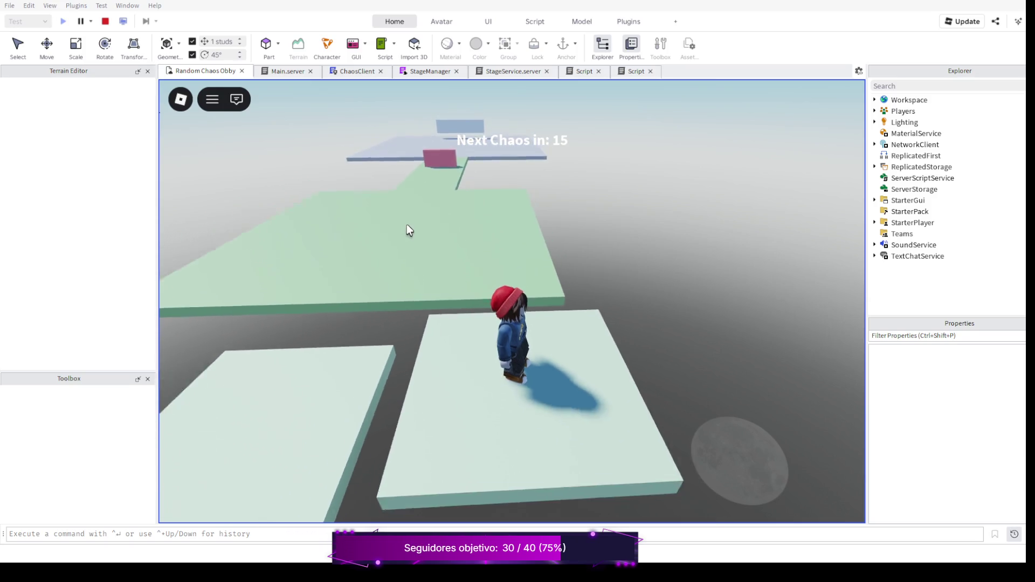
pyautogui.press('a')
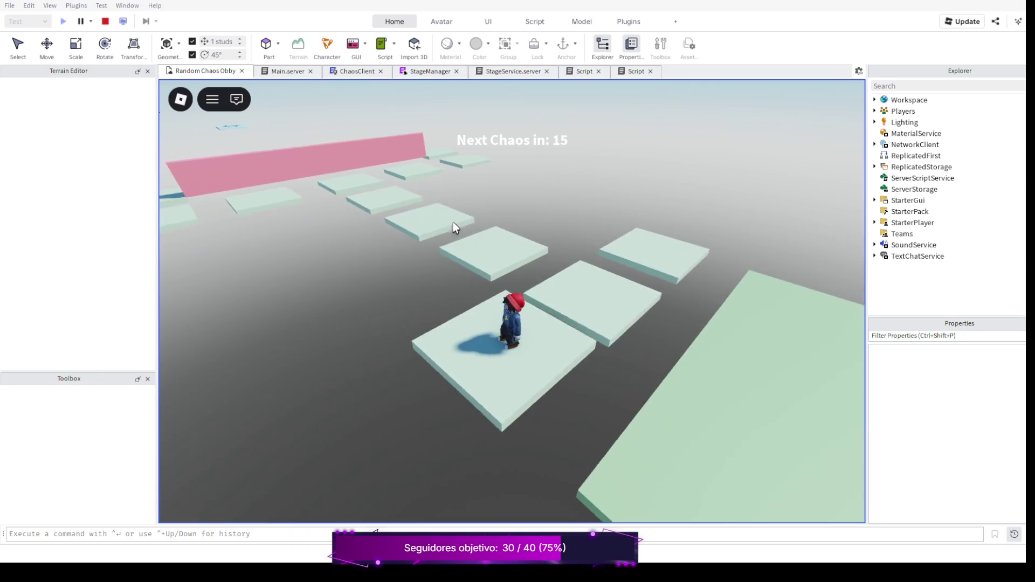
pyautogui.hotkey('shift', 'F5')
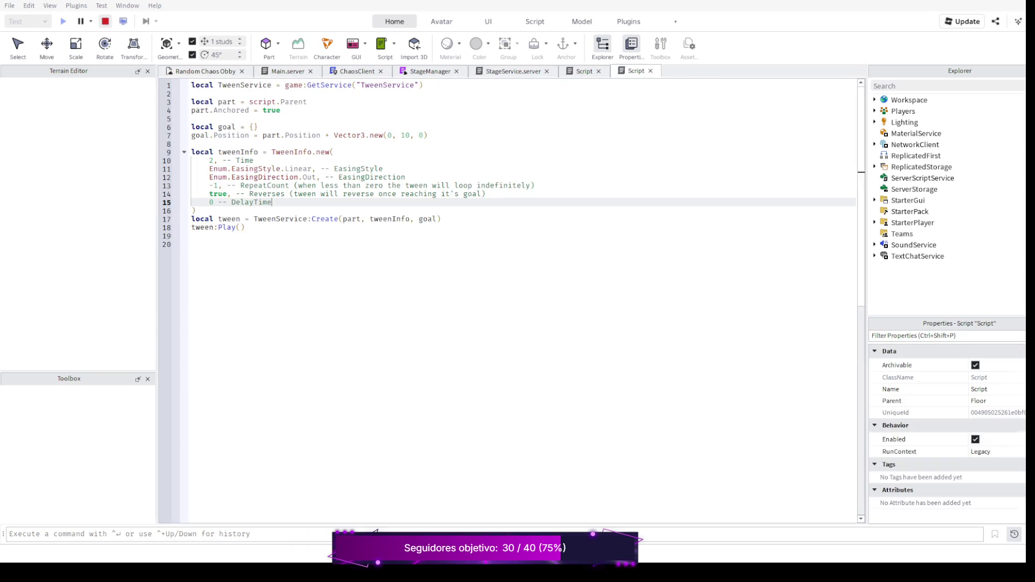
# Change the tween goal offset to Vector3.new(0, 20, 0) and start a new playtest
pyautogui.click(427, 135)
pyautogui.write('2')
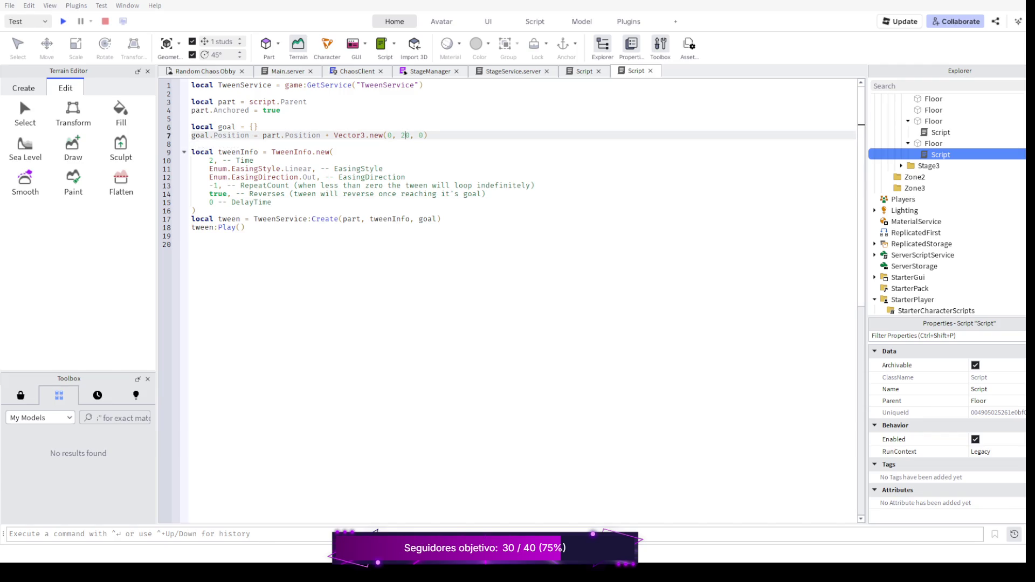
pyautogui.press('F5')
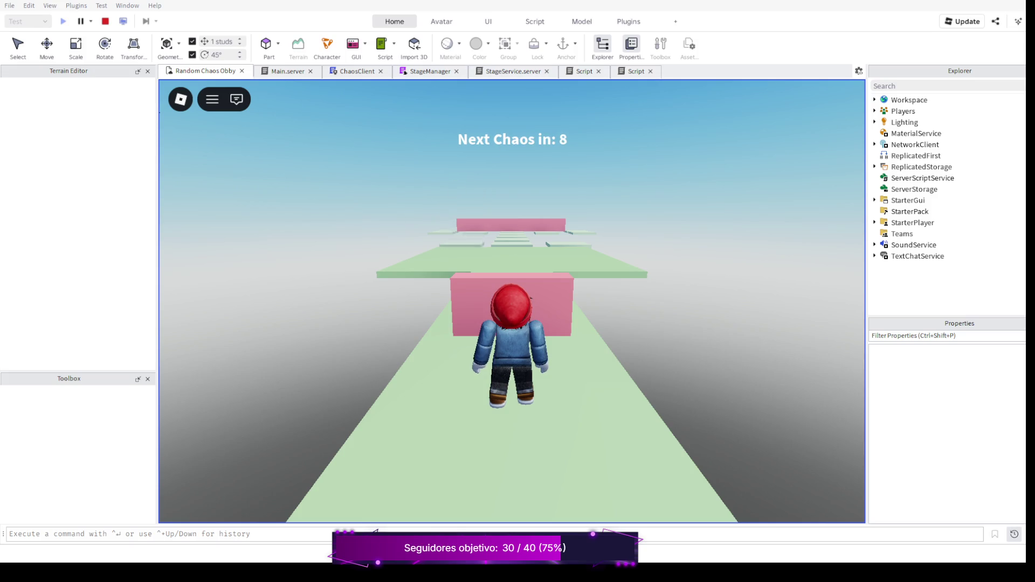
# Glance at the tween script, then run past the pink block and jump across the floating platforms
pyautogui.hotkey('ctrl', 'shift', 'Tab')
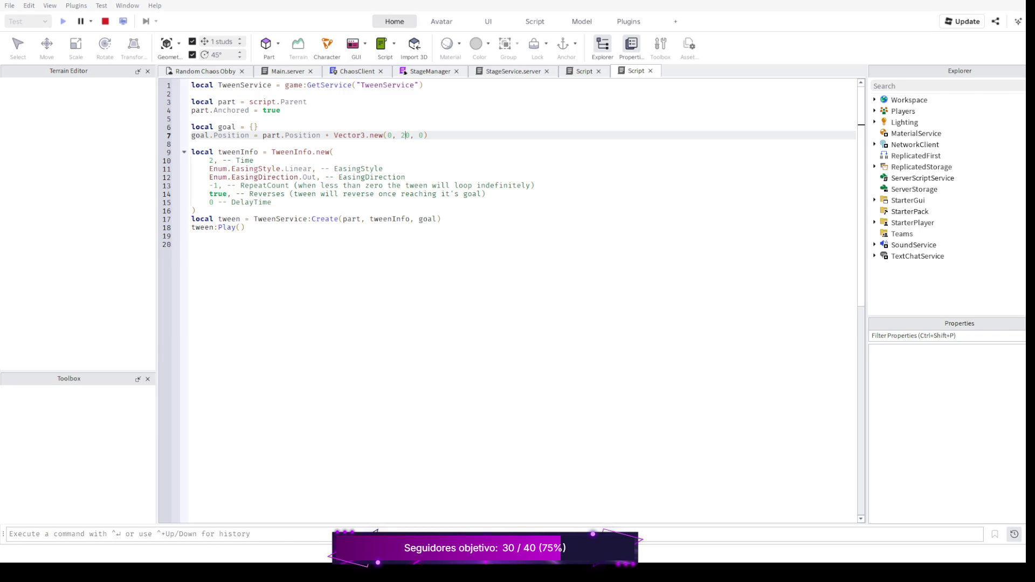
pyautogui.hotkey('ctrl', 'Tab')
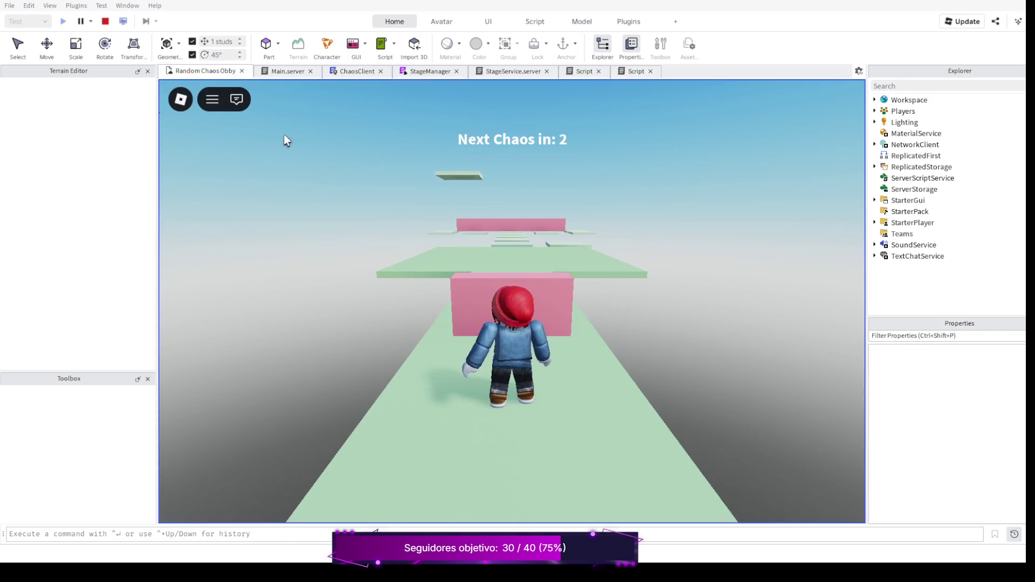
pyautogui.press('w')
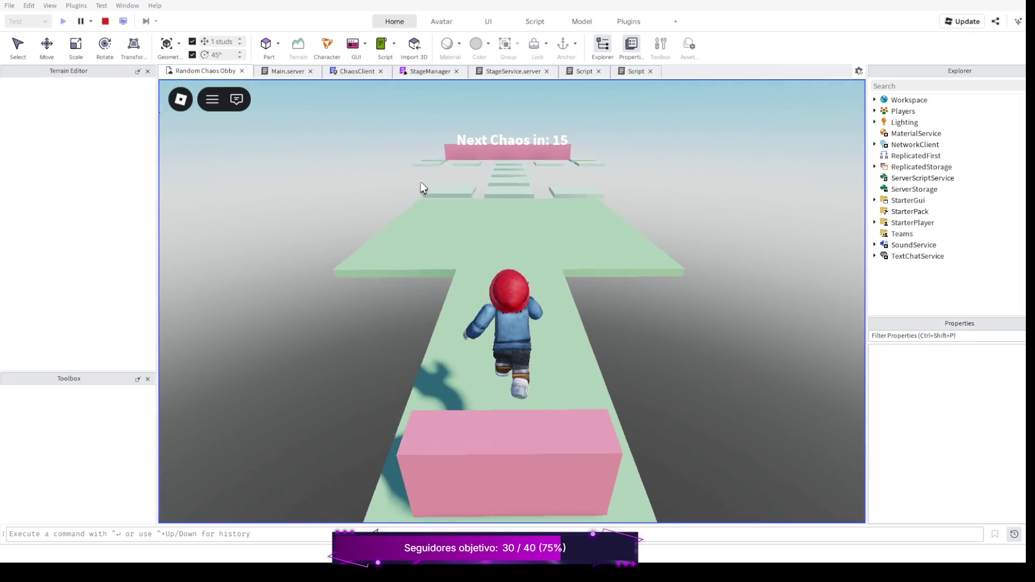
pyautogui.press('a')
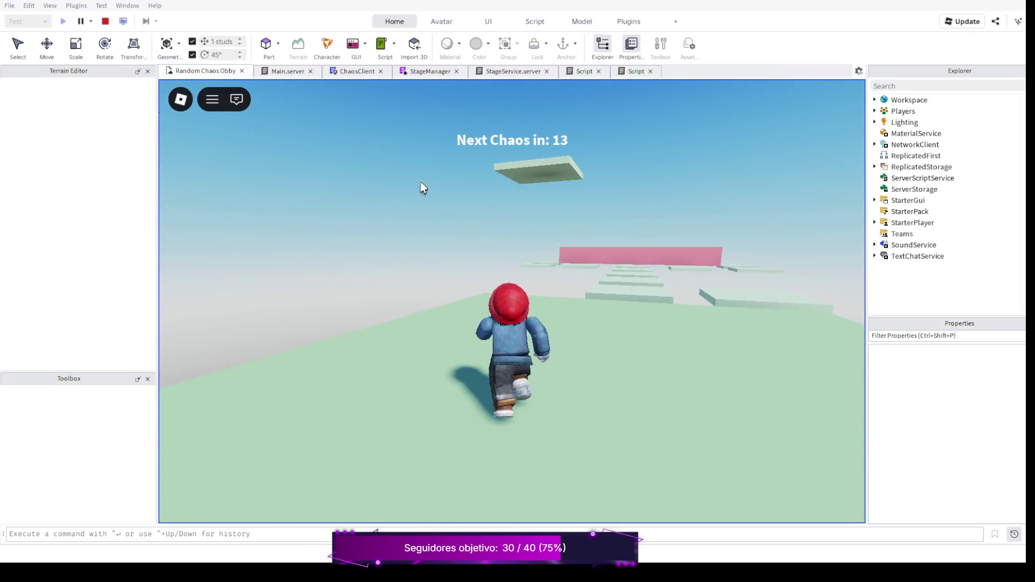
pyautogui.press('d')
pyautogui.press('w')
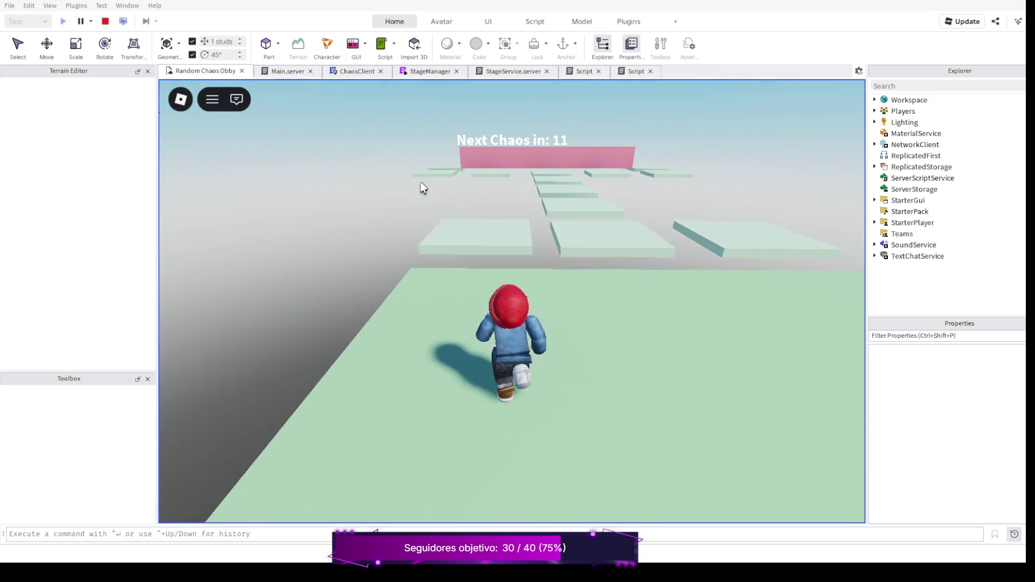
pyautogui.press('space')
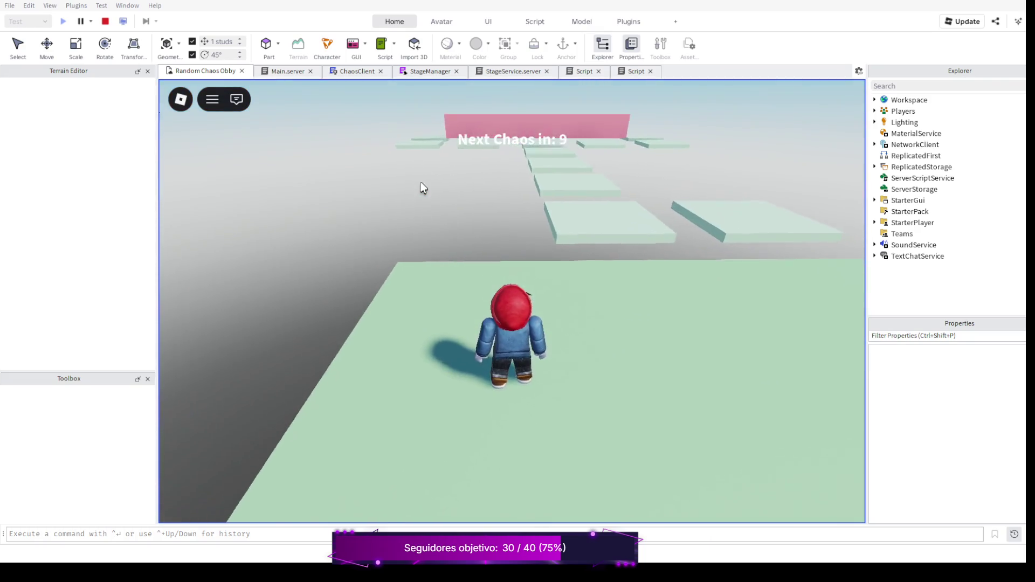
pyautogui.press('w')
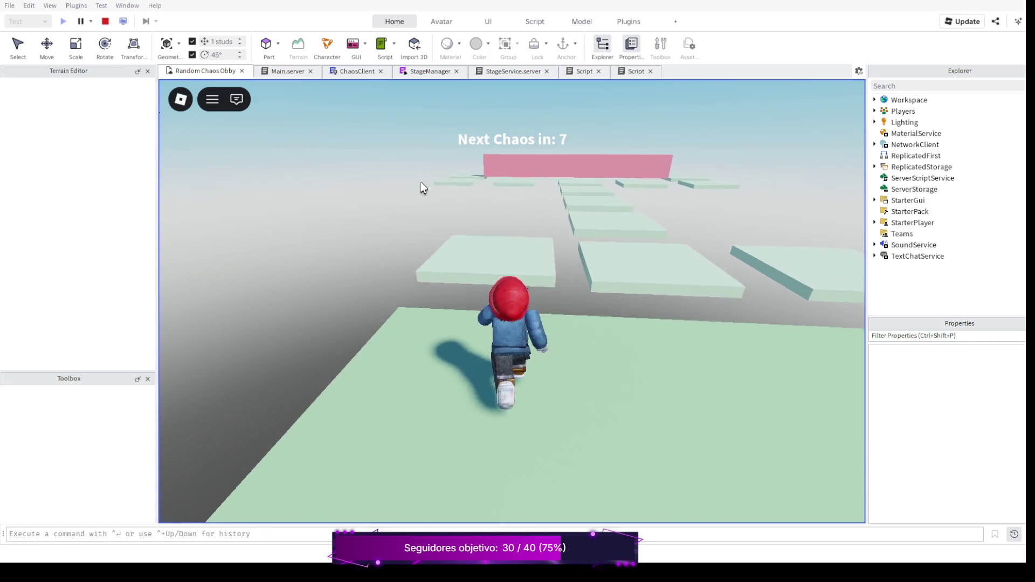
pyautogui.press('space')
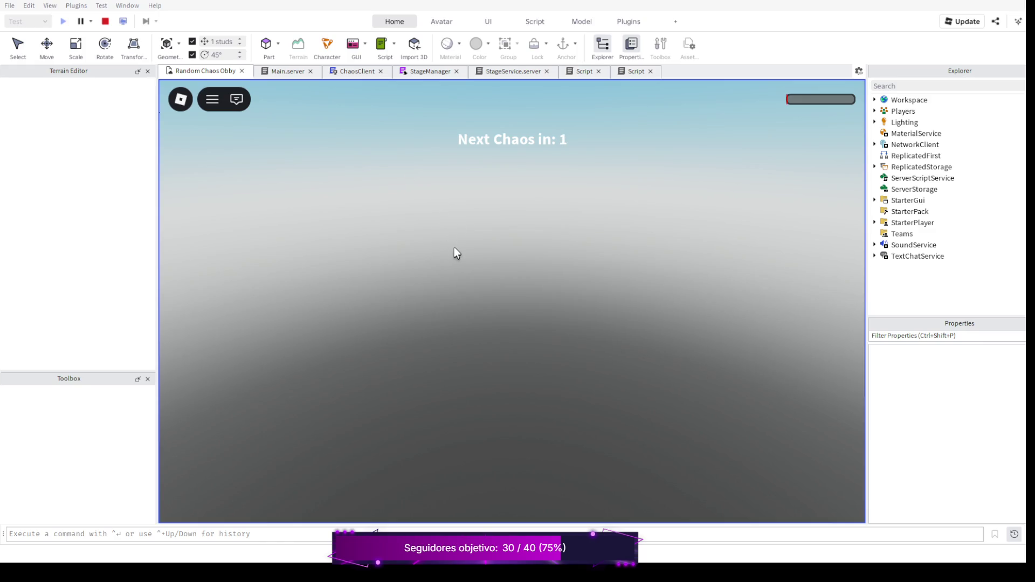
# From the respawn point, run across the wide green platform and jump to the next platform
pyautogui.press('w')
pyautogui.press('space')
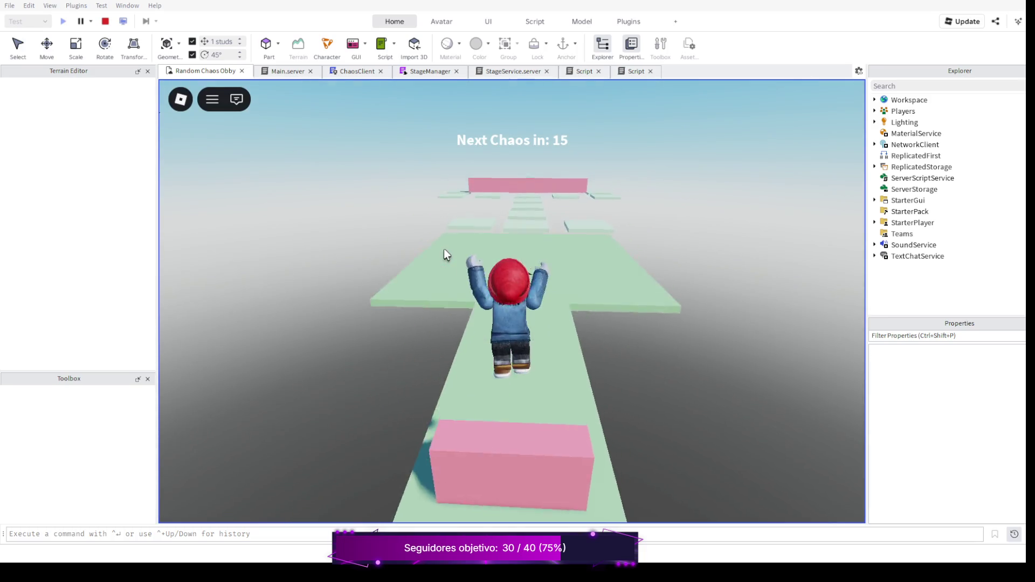
pyautogui.press('w')
pyautogui.press('space')
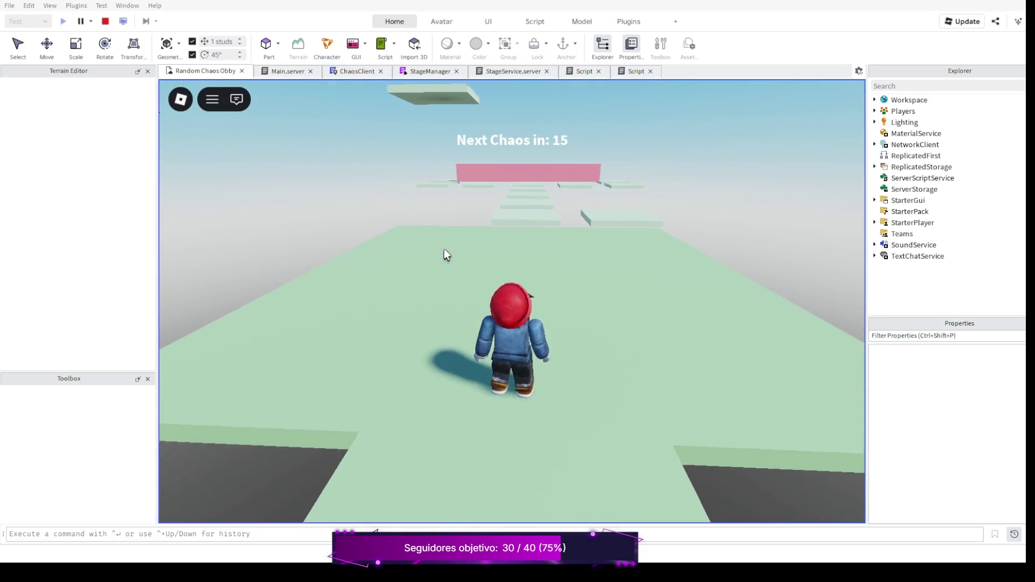
pyautogui.press('w')
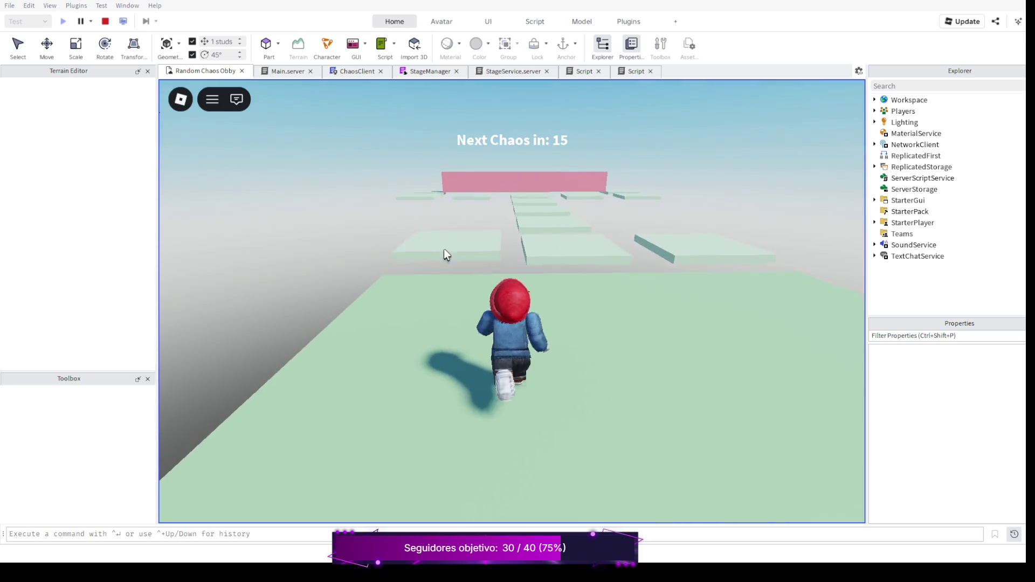
pyautogui.press('d')
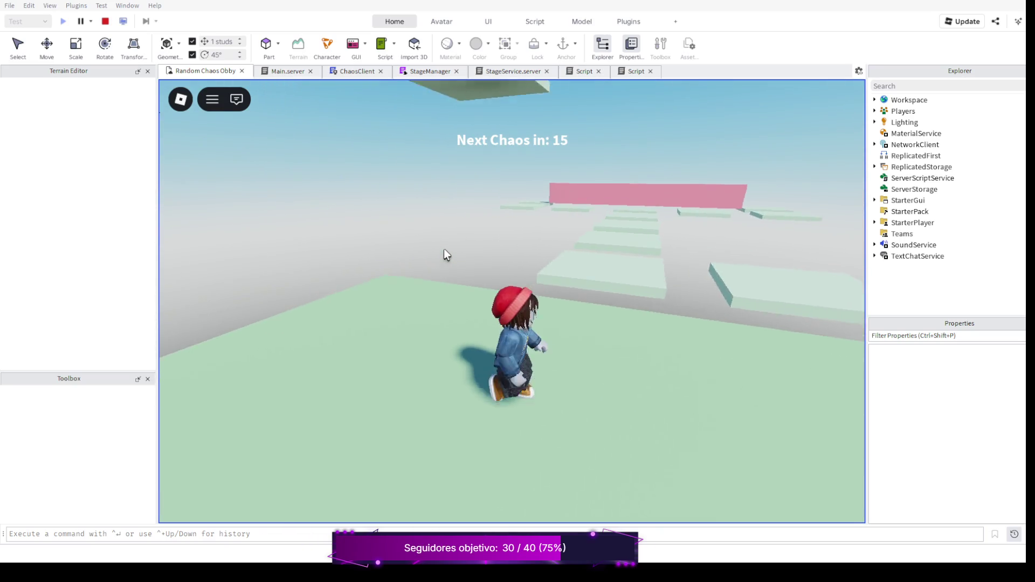
pyautogui.press('w')
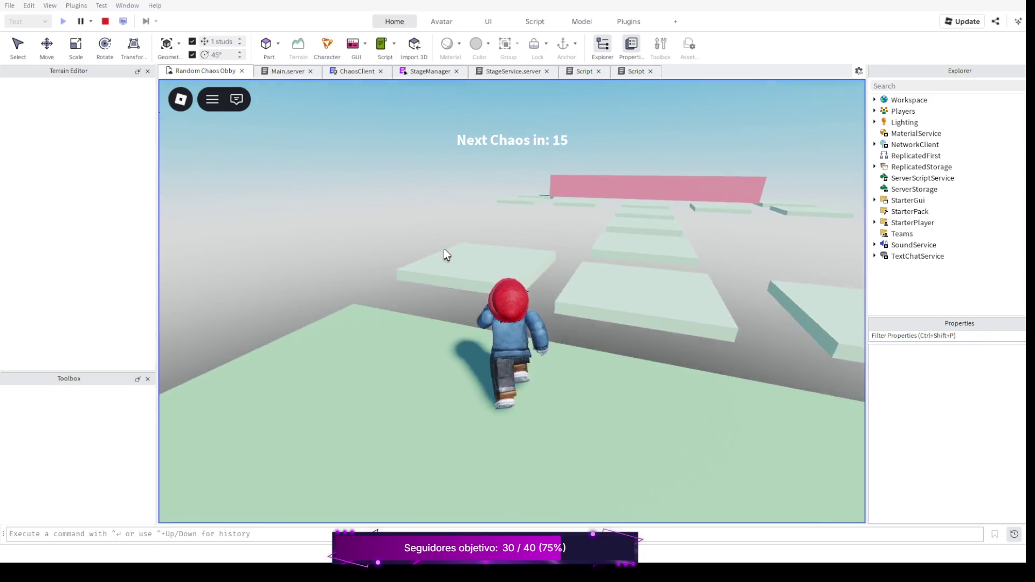
pyautogui.press('space')
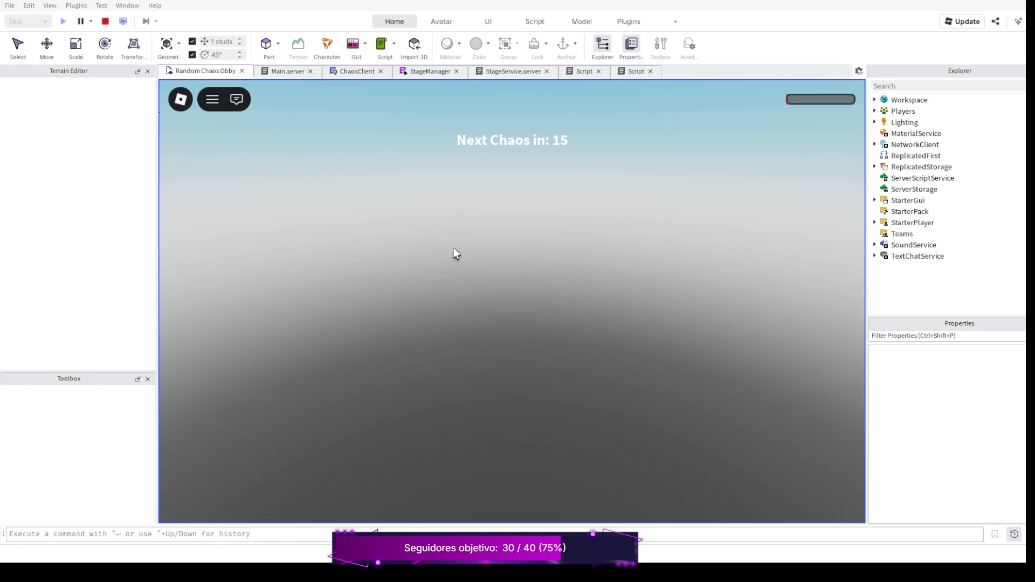
# From the respawn point again, jump the pink block and hop across the floating platforms
pyautogui.press('w')
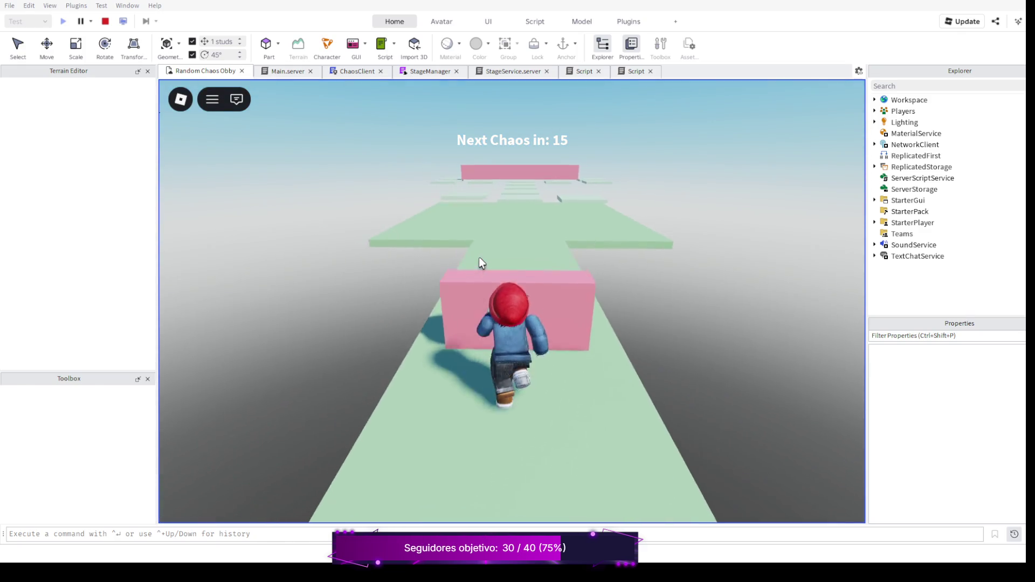
pyautogui.press('space')
pyautogui.press('w')
pyautogui.press('space')
pyautogui.press('w')
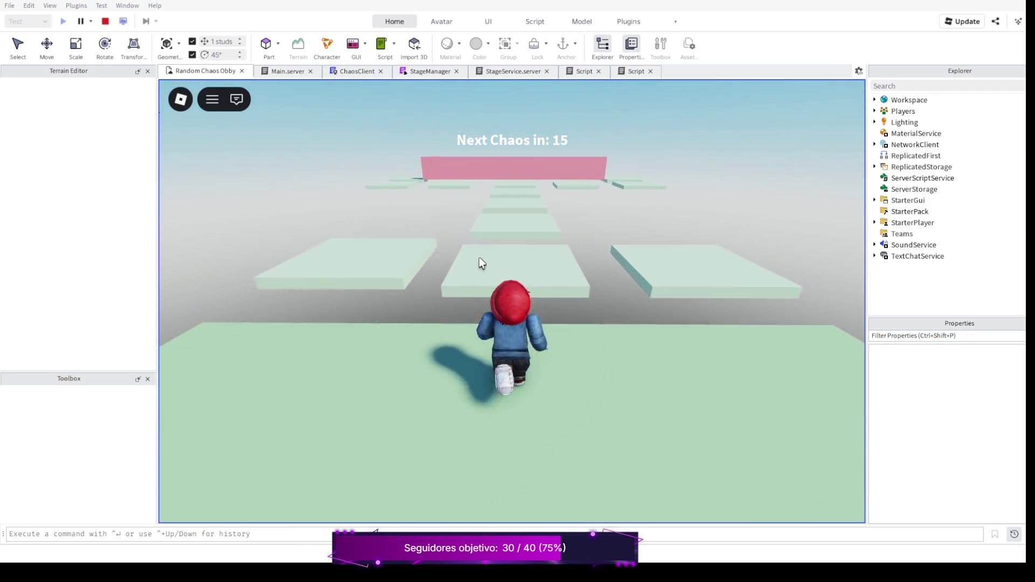
pyautogui.press('space')
pyautogui.press('w')
pyautogui.press('space')
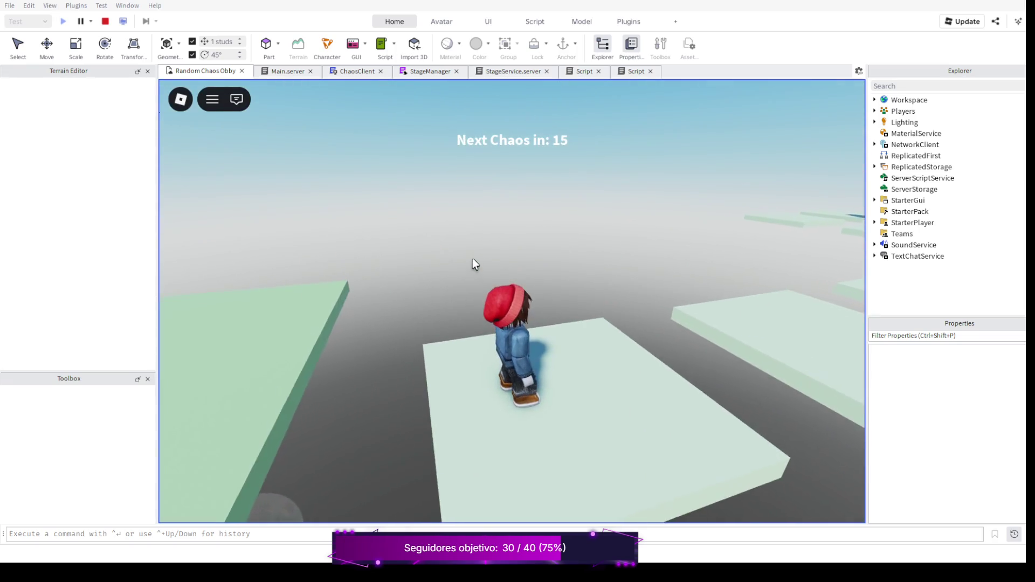
pyautogui.press('w')
pyautogui.press('space')
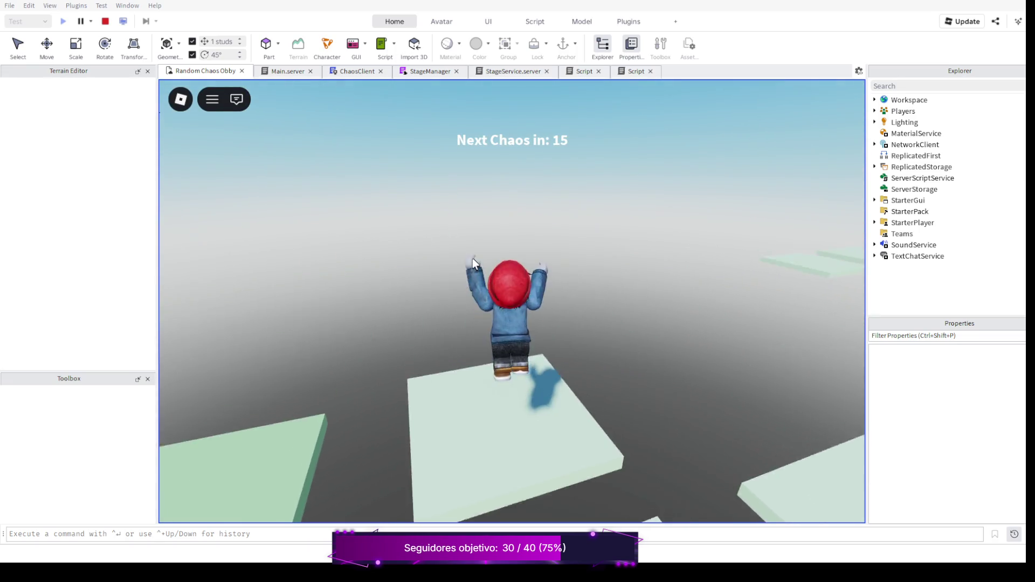
# Turn the character and camera to survey the platform course, then stop the playtest
pyautogui.press('a')
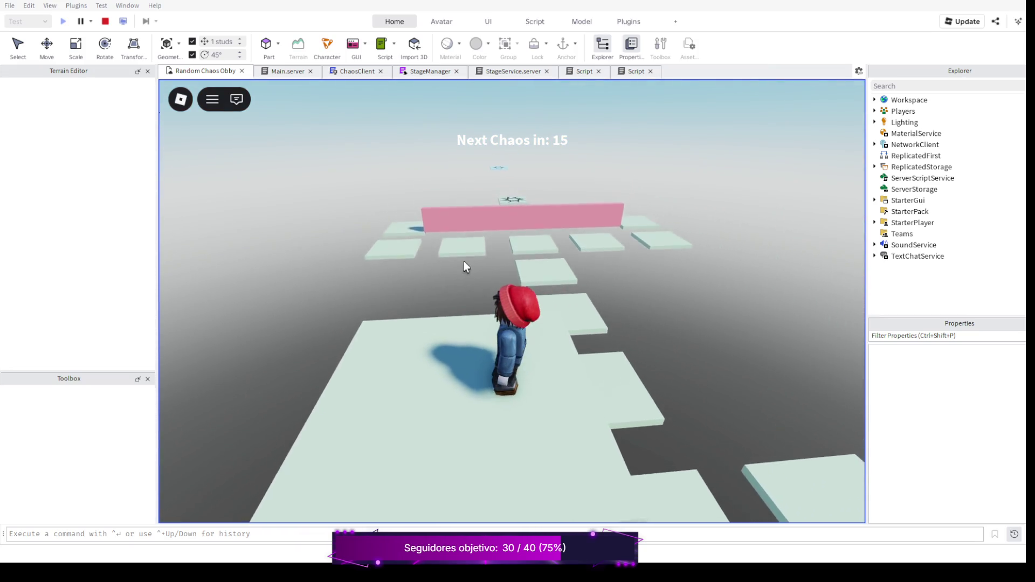
pyautogui.press('a')
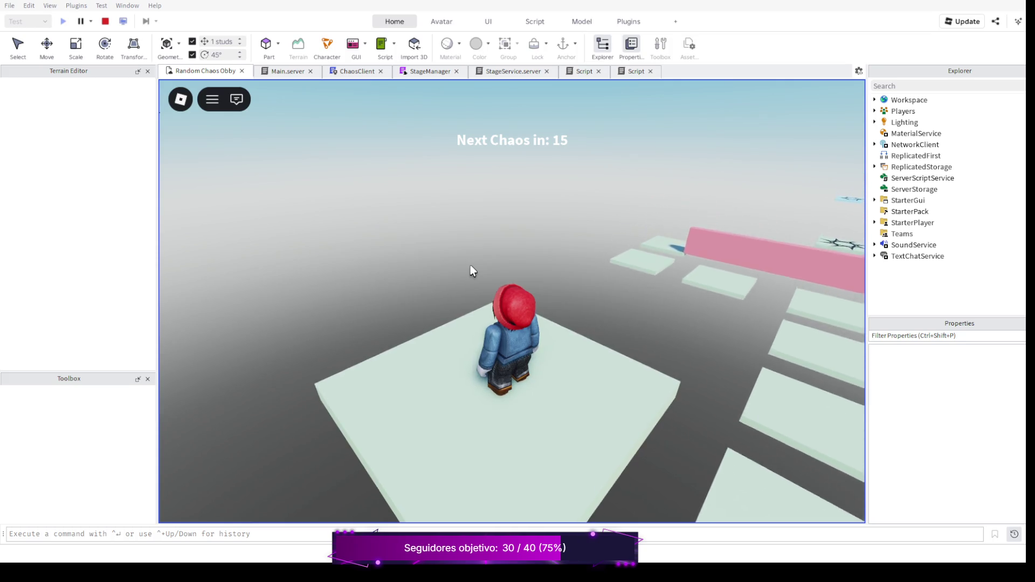
pyautogui.press('Right')
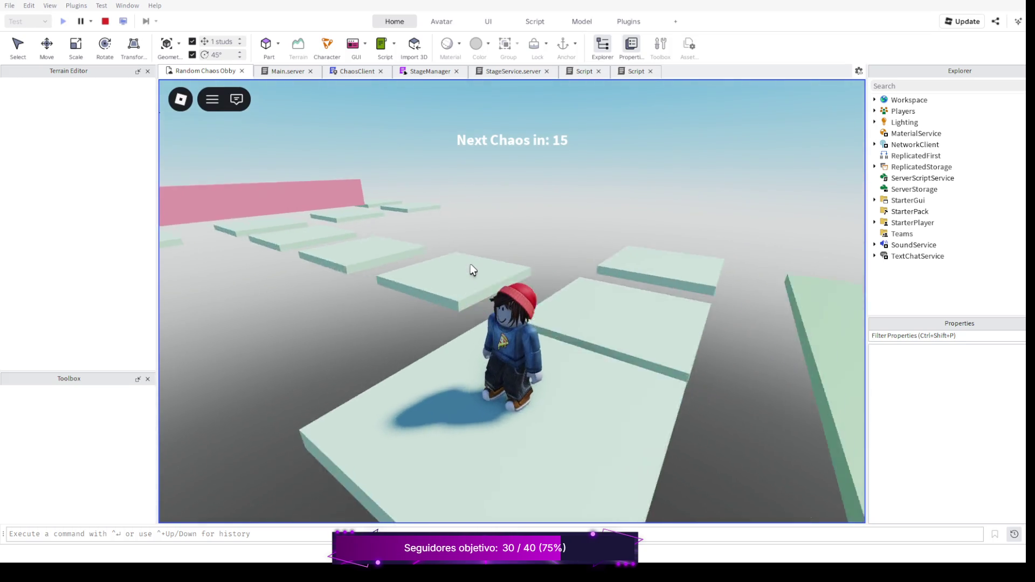
pyautogui.press('s')
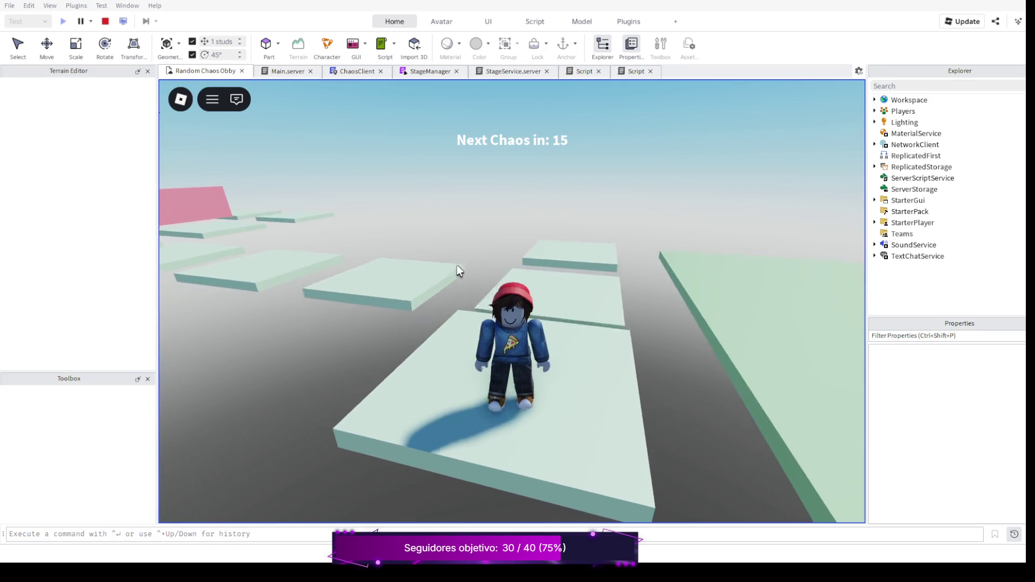
pyautogui.press('w')
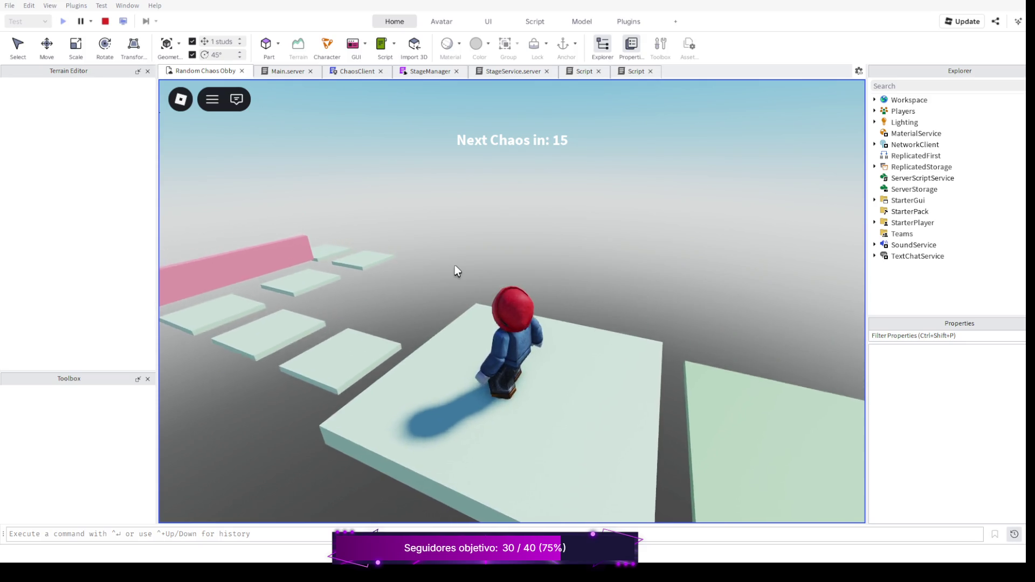
pyautogui.press('a')
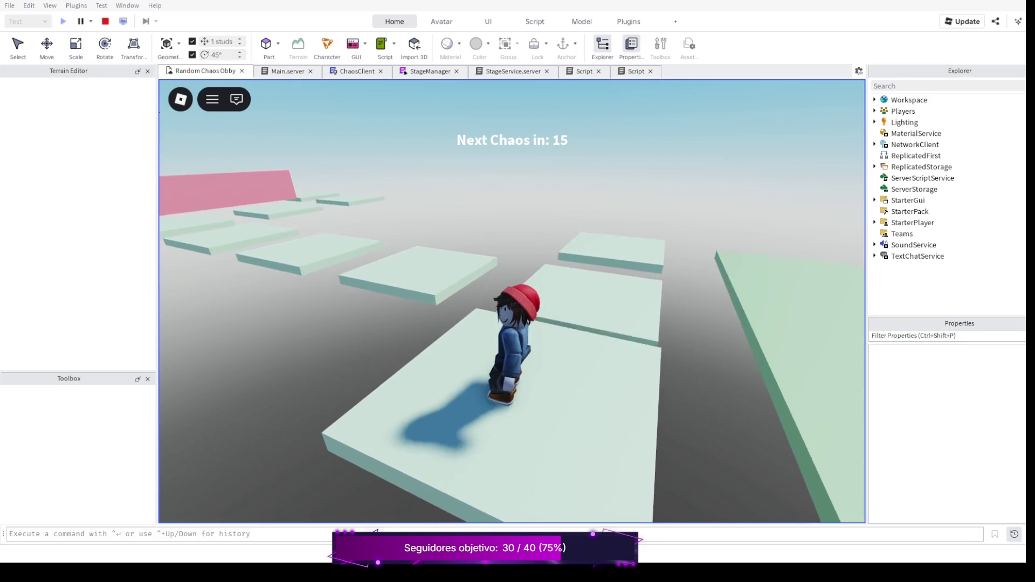
pyautogui.press('w')
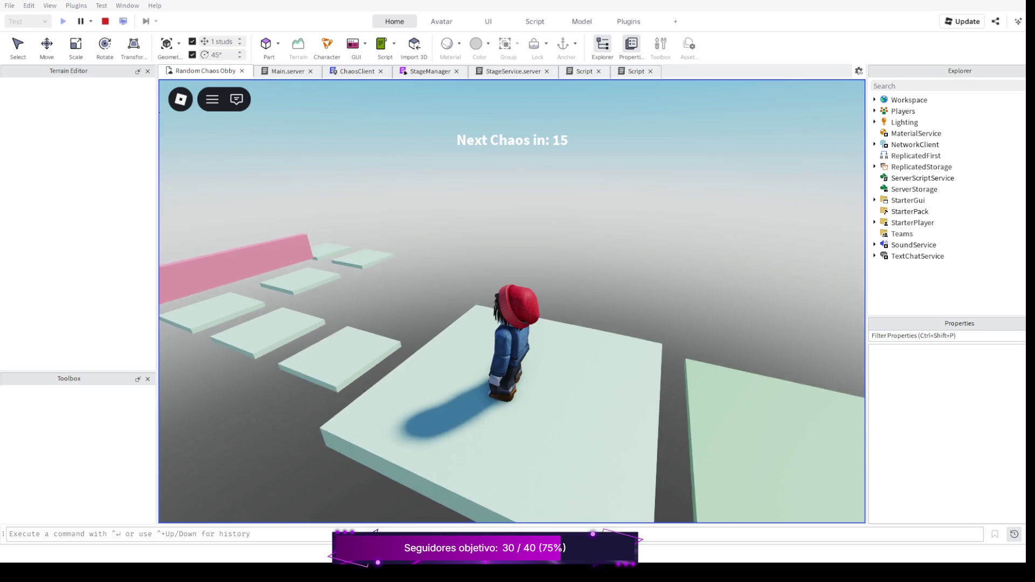
pyautogui.click(105, 21)
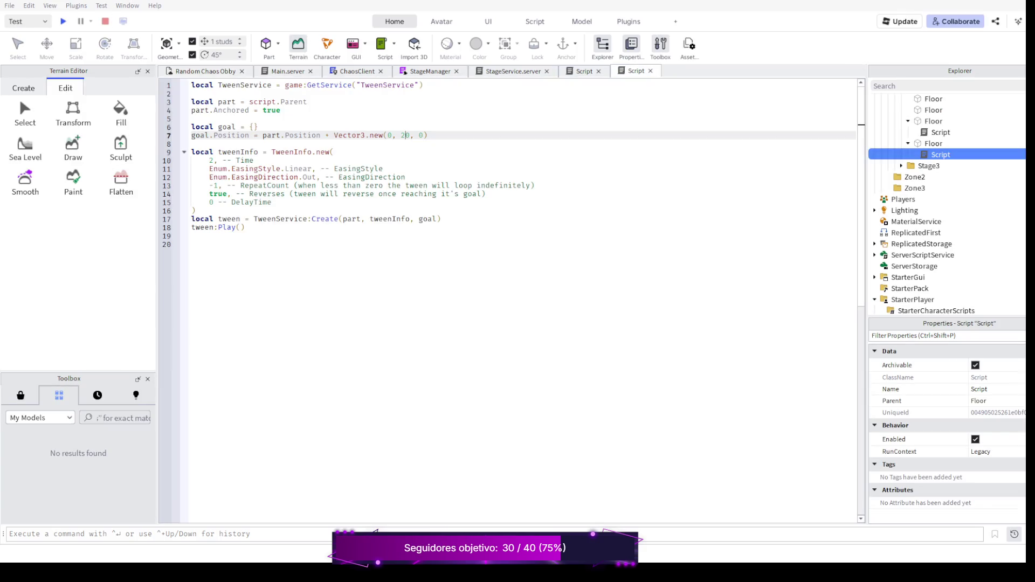
# Add task.wait(10) and tween:Cancel() after tween:Play(), then start a new playtest
pyautogui.click(245, 227)
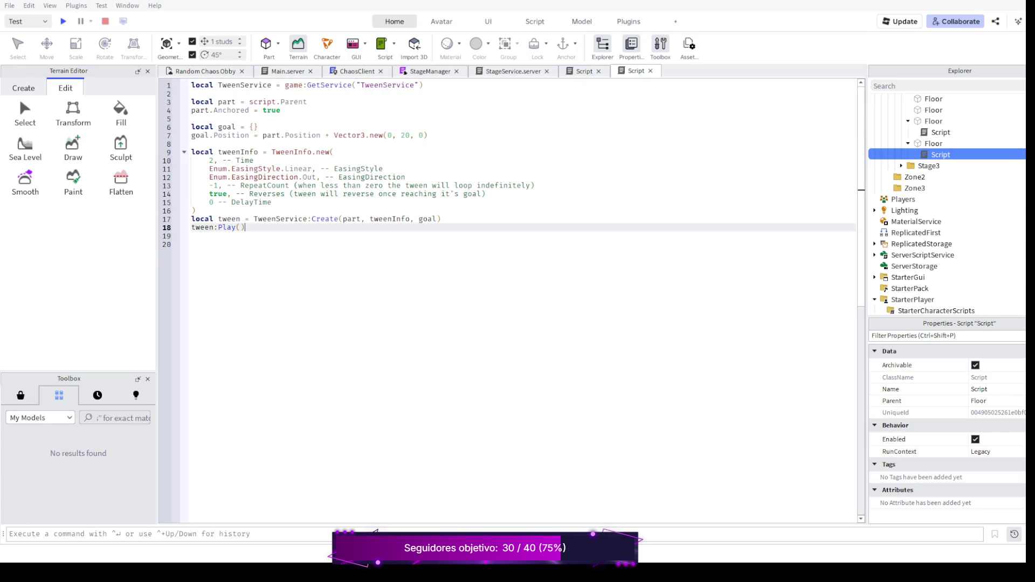
pyautogui.press('Return')
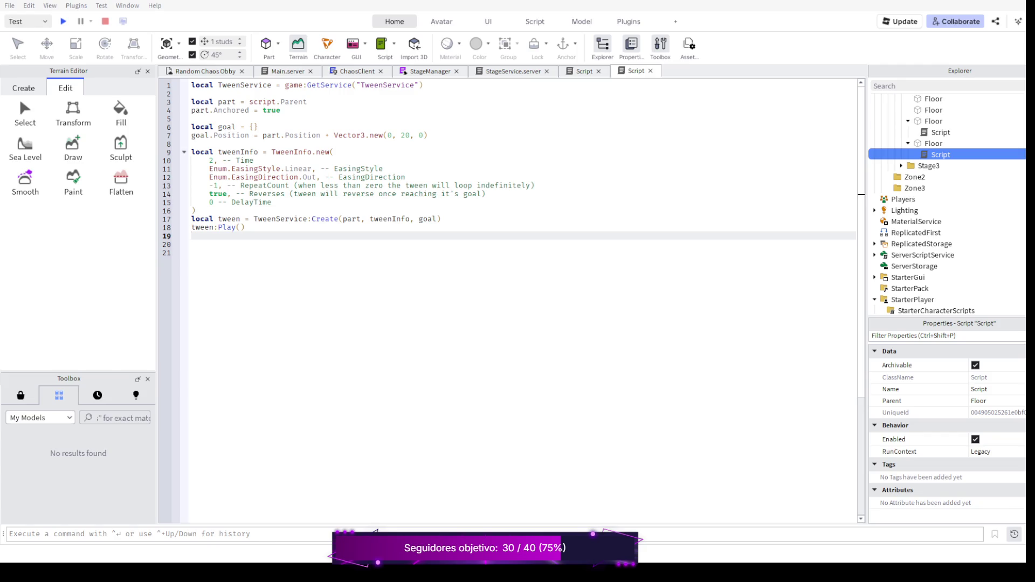
pyautogui.click(441, 219)
pyautogui.click(244, 227)
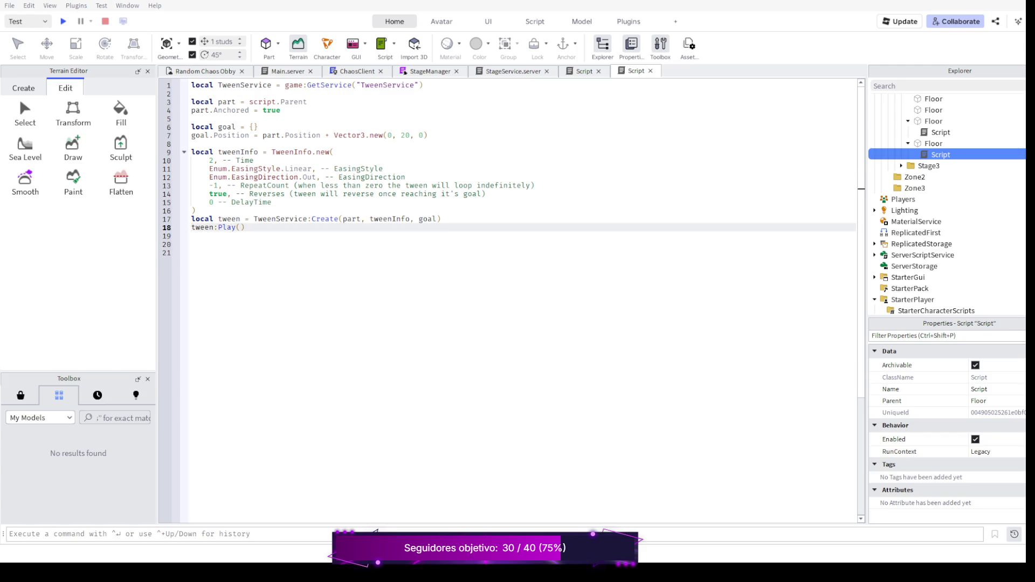
pyautogui.press('Return')
pyautogui.press('Down')
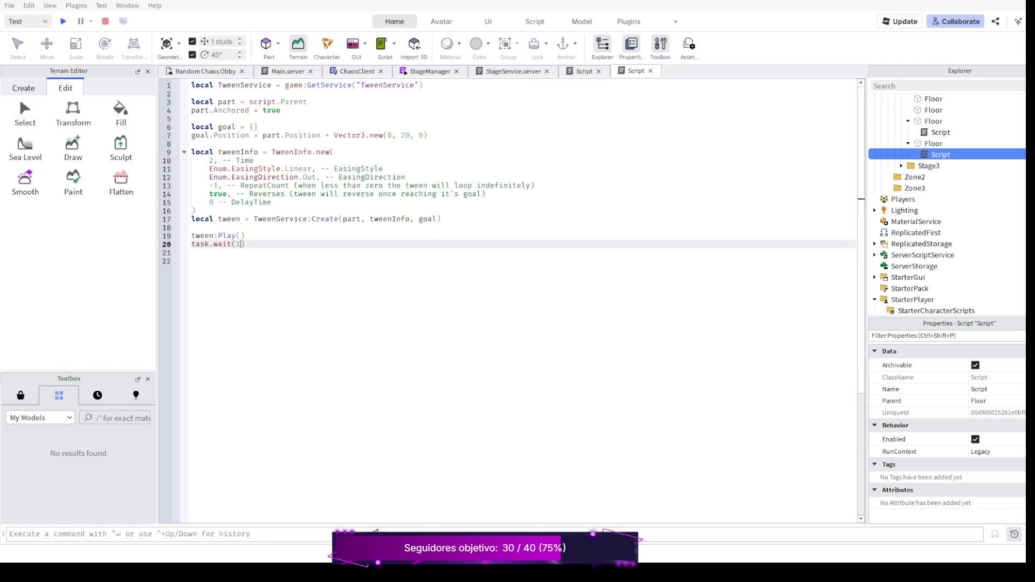
pyautogui.press('Return')
pyautogui.write('tween:Cancel()')
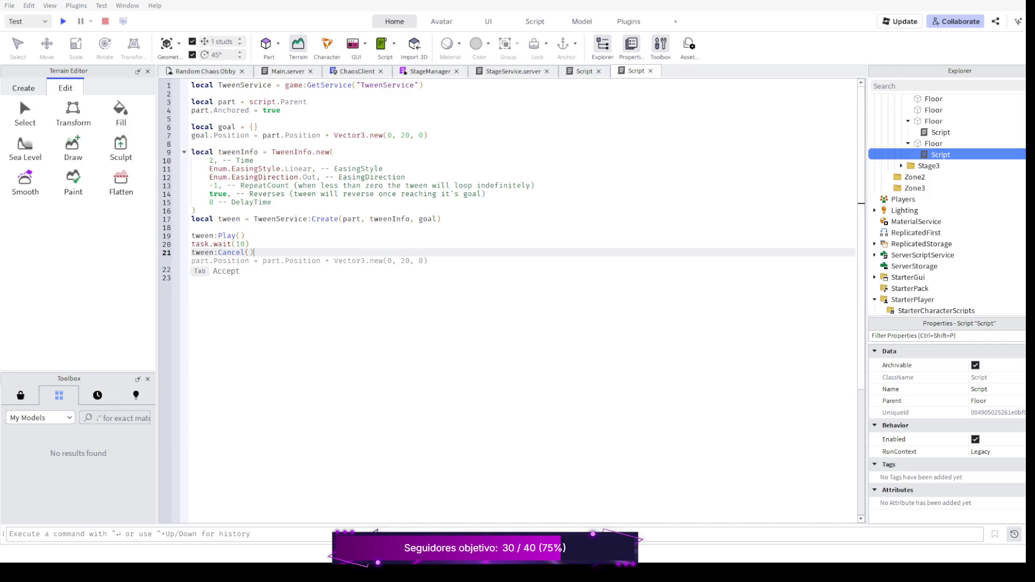
pyautogui.press('Escape')
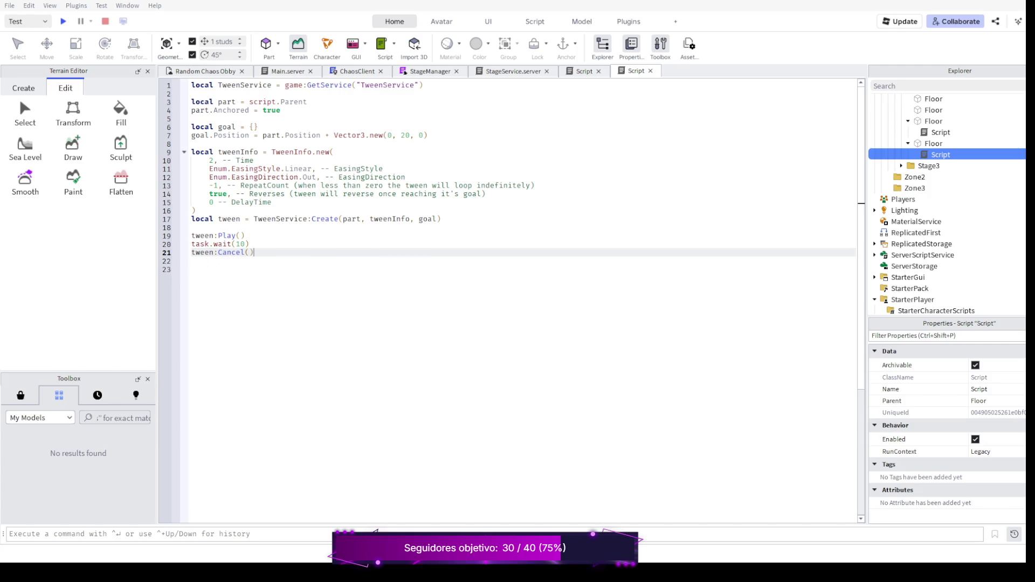
pyautogui.press('F5')
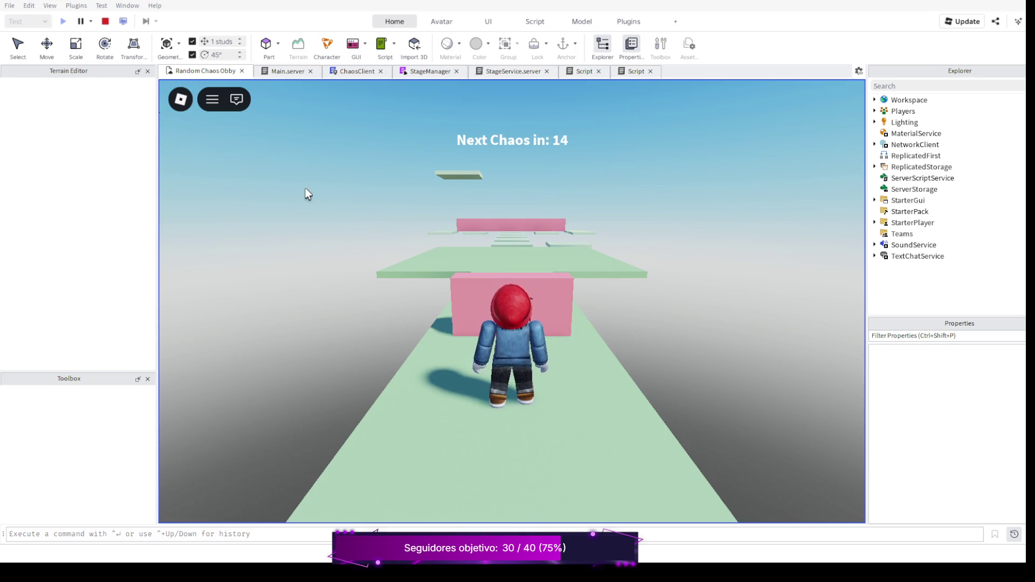
pyautogui.press('w')
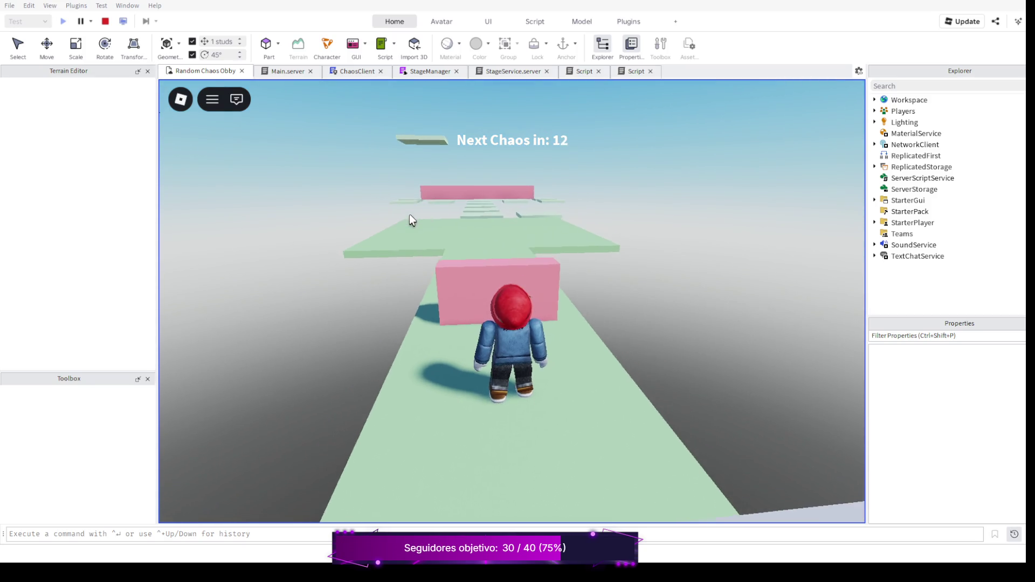
pyautogui.press('space')
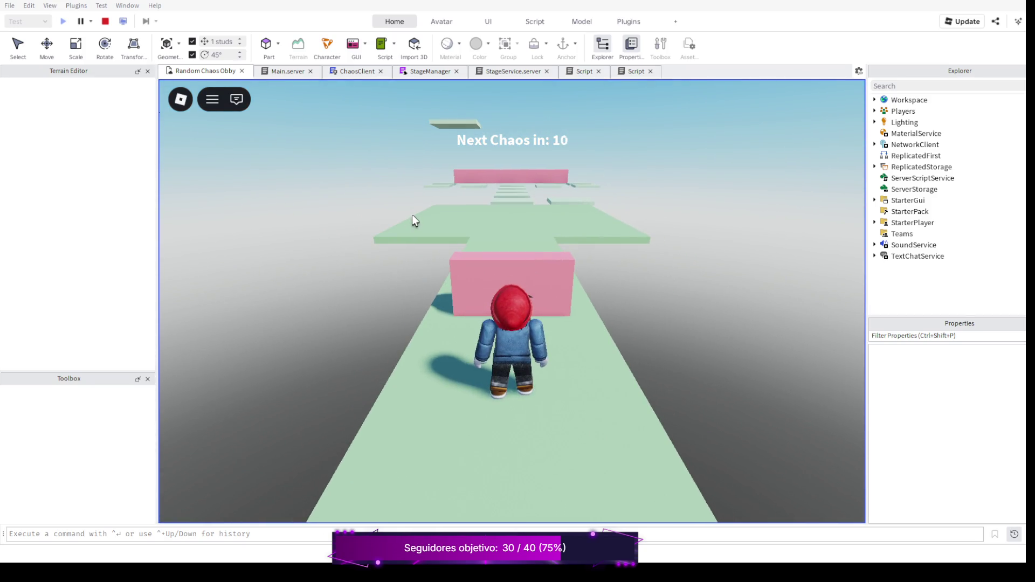
pyautogui.press('w')
pyautogui.press('space')
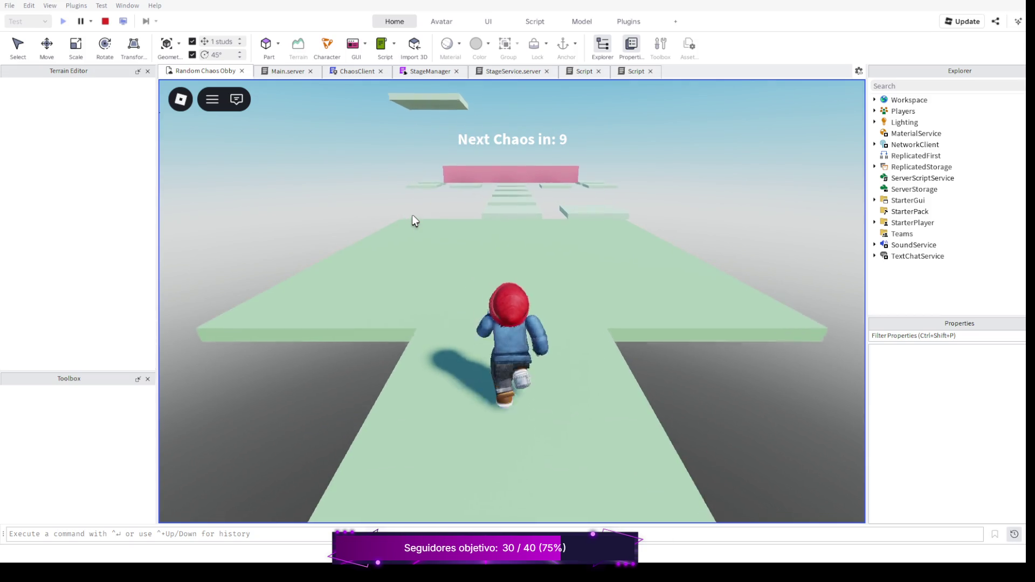
pyautogui.press('a')
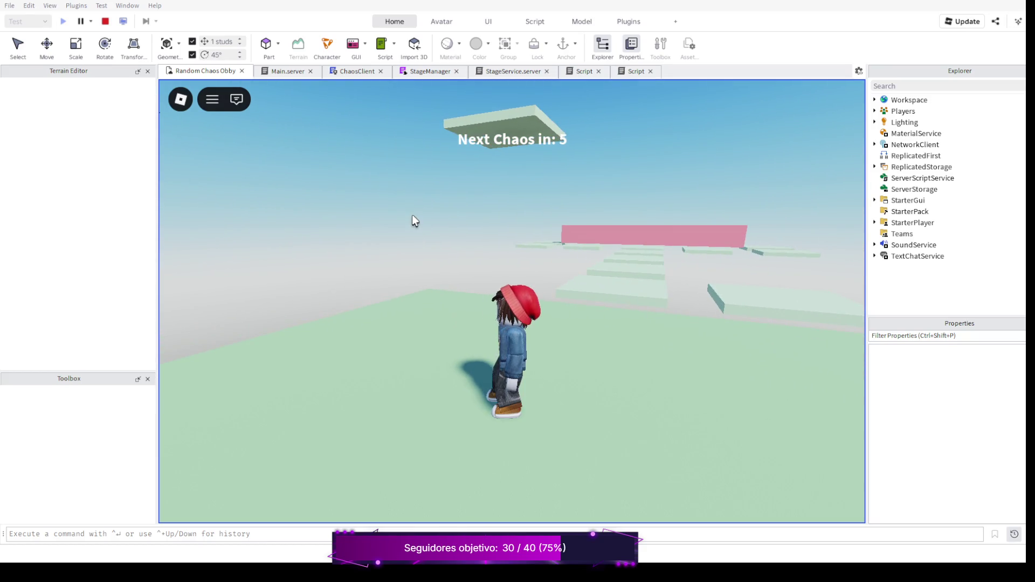
pyautogui.press('Escape')
pyautogui.press('Escape')
pyautogui.hotkey('shift', 'F5')
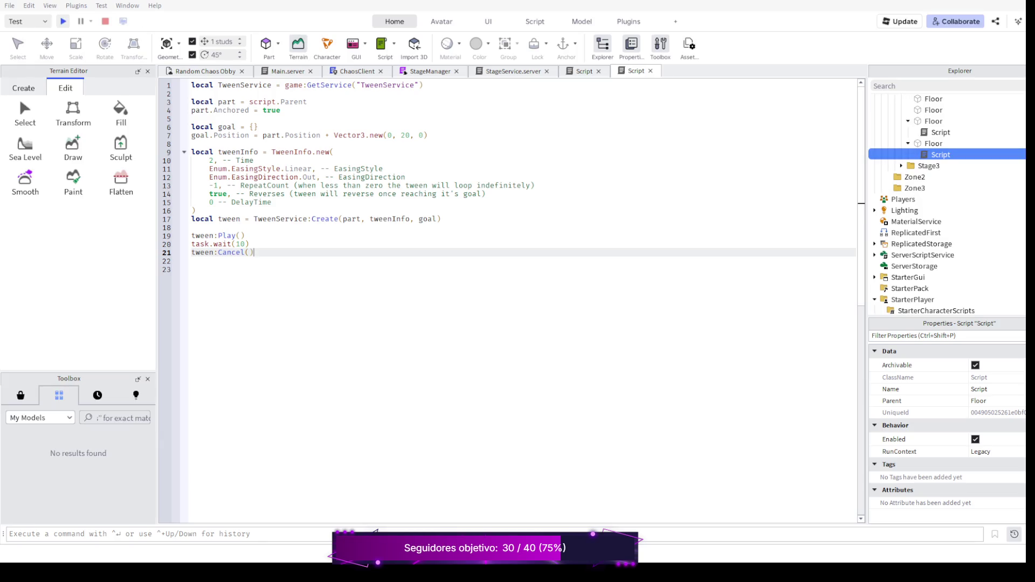
pyautogui.press('F5')
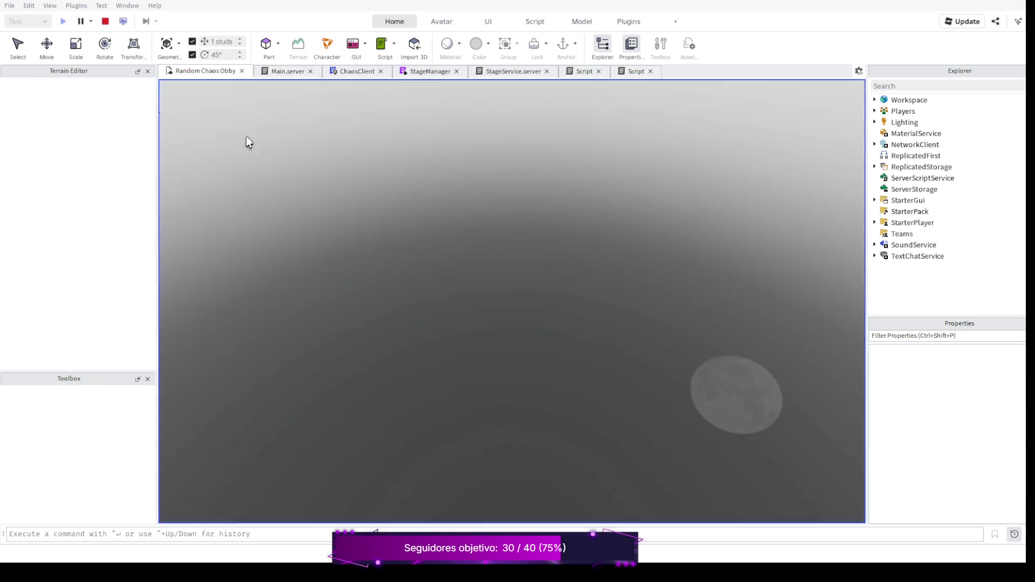
pyautogui.press('w')
pyautogui.press('space')
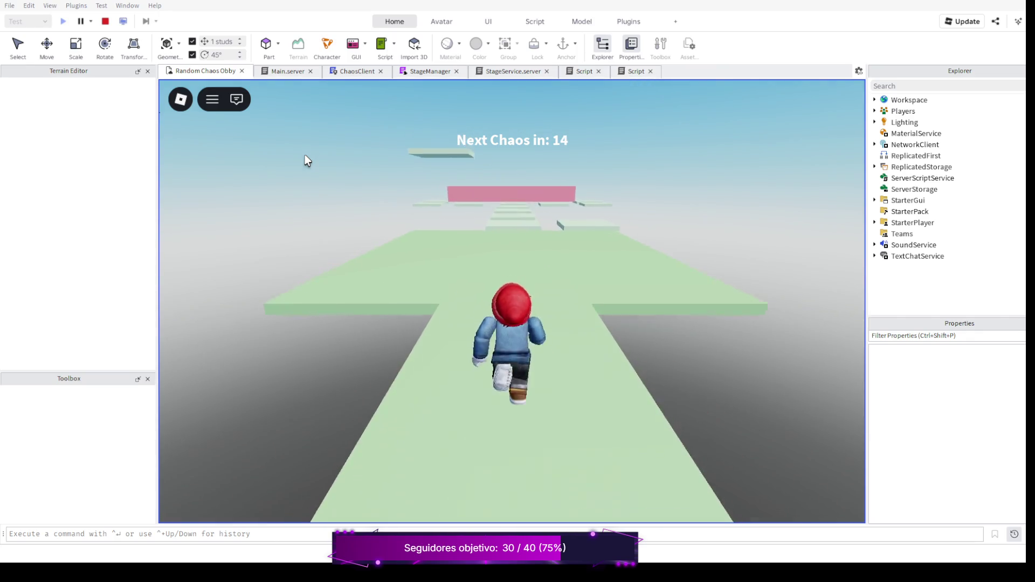
pyautogui.press('w')
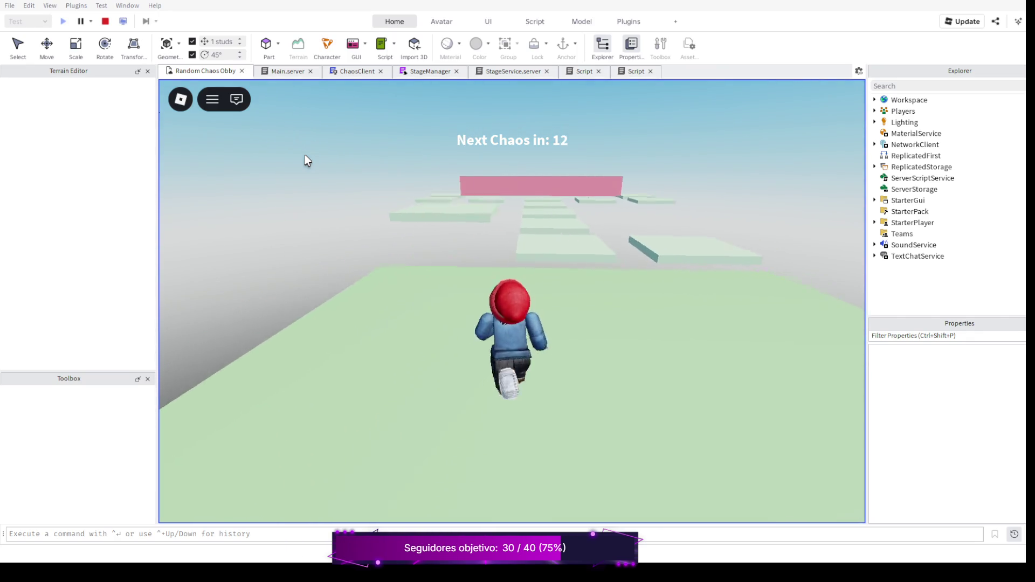
pyautogui.press('w')
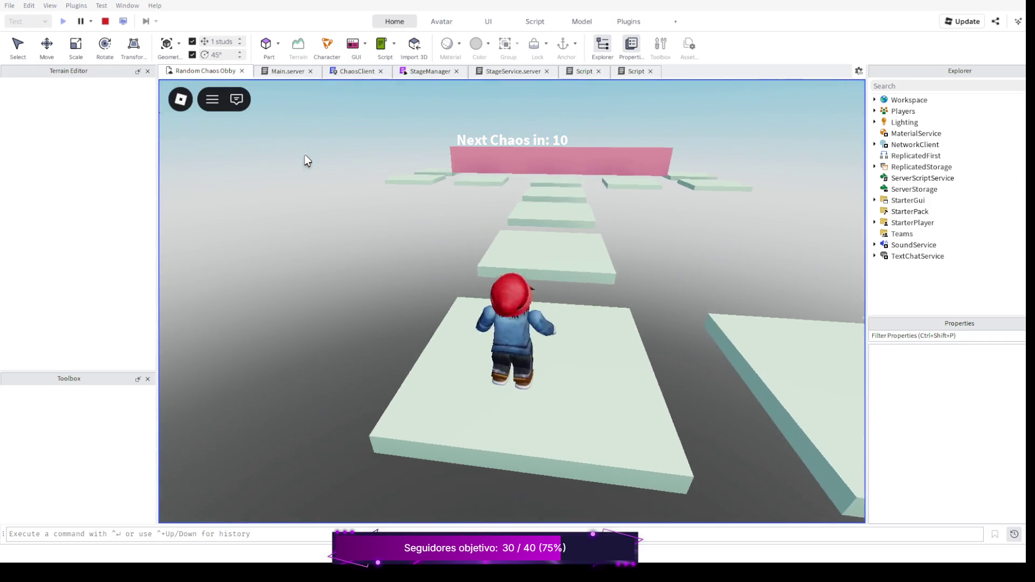
pyautogui.press('w')
pyautogui.press('space')
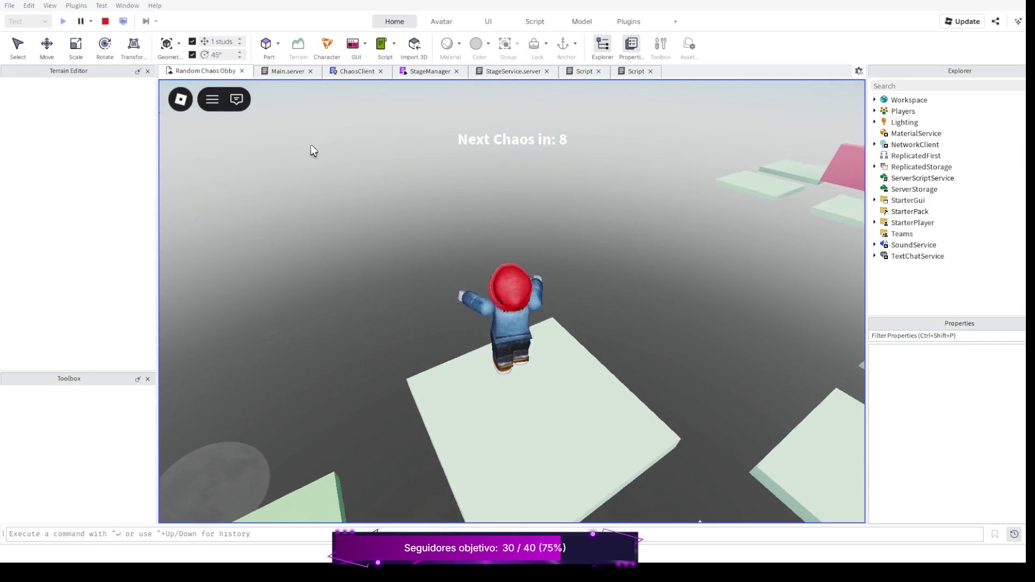
pyautogui.press('w')
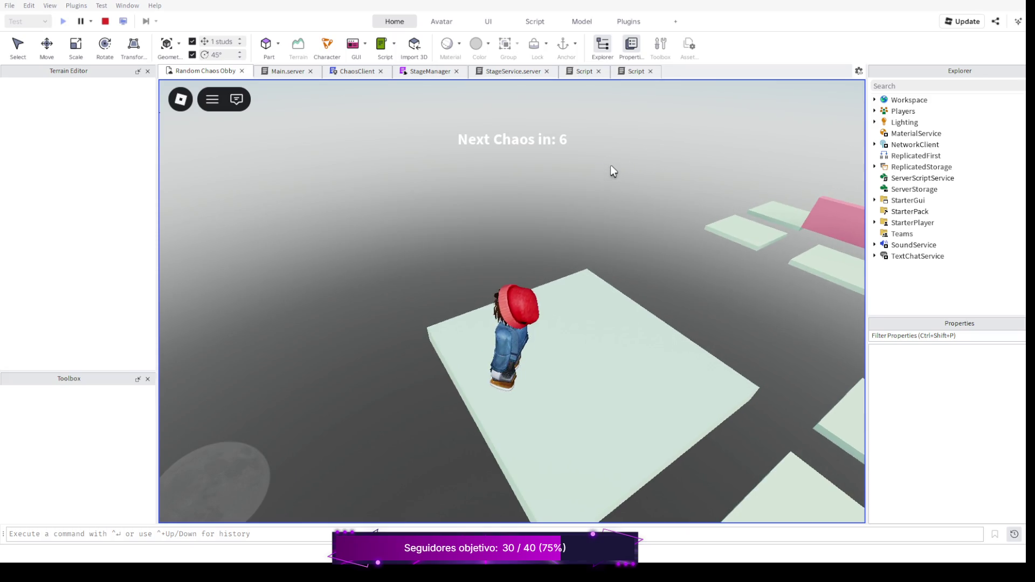
pyautogui.press('w')
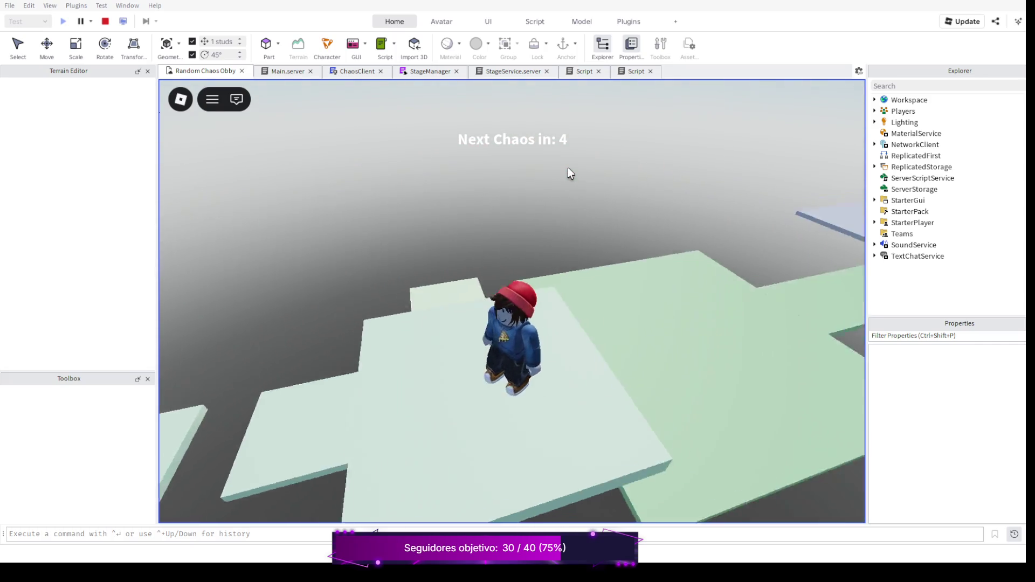
pyautogui.press('w')
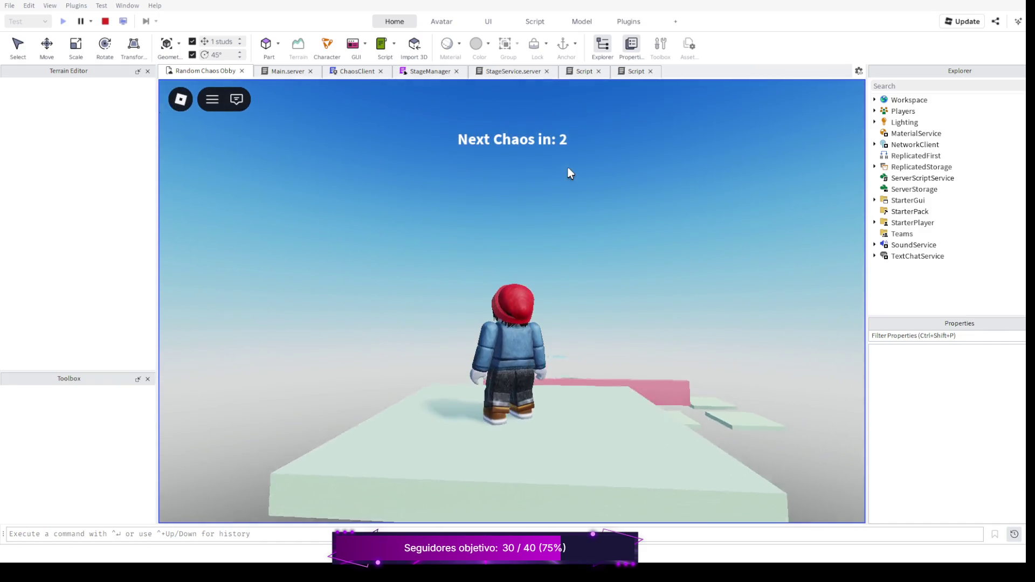
pyautogui.press('w')
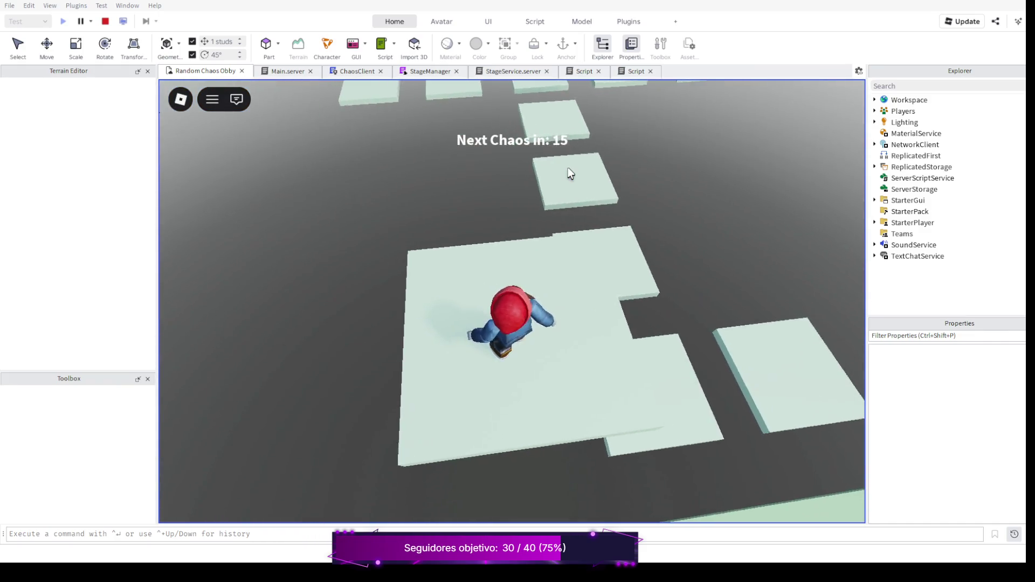
pyautogui.press('s')
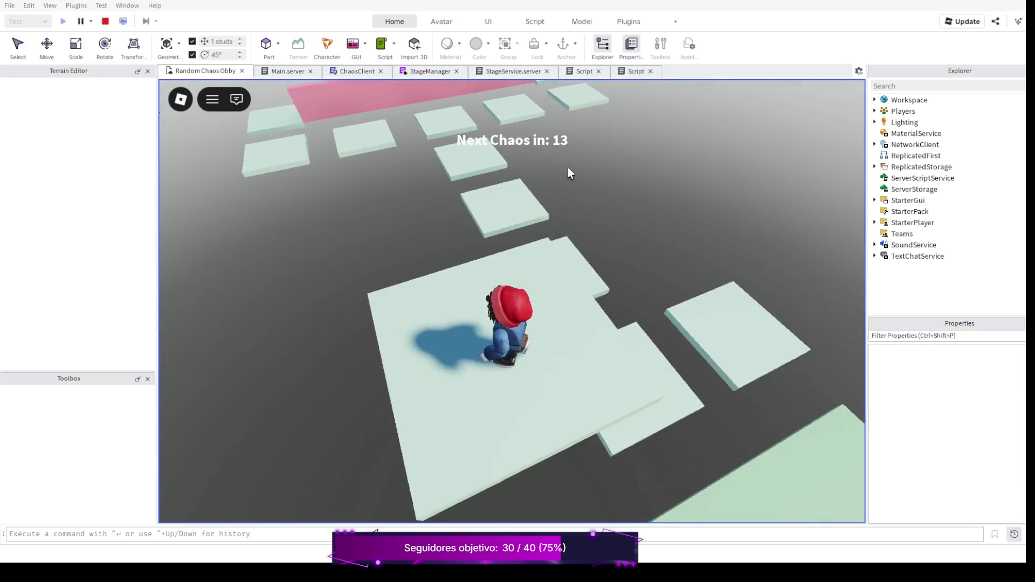
pyautogui.press('w')
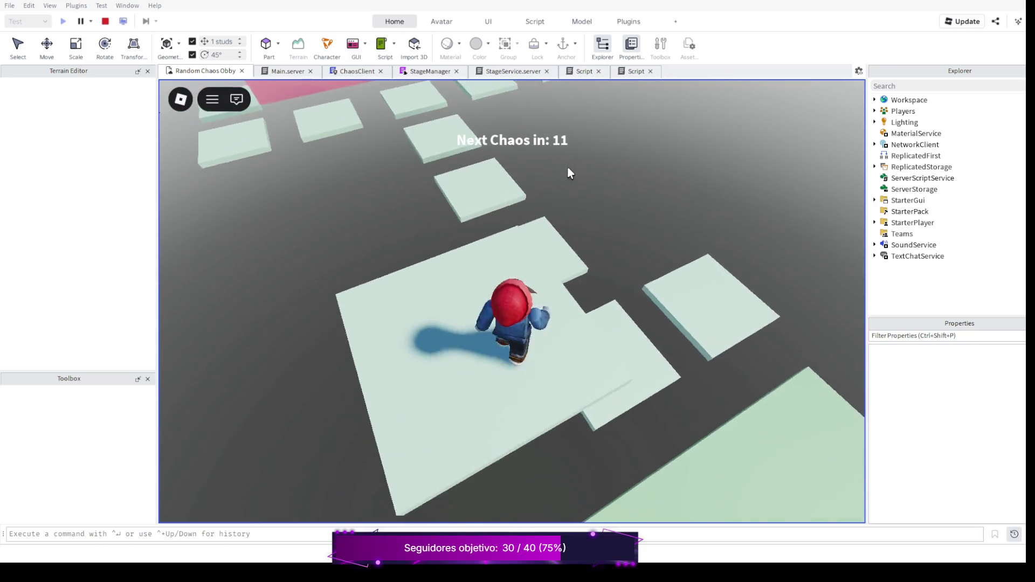
pyautogui.press('w')
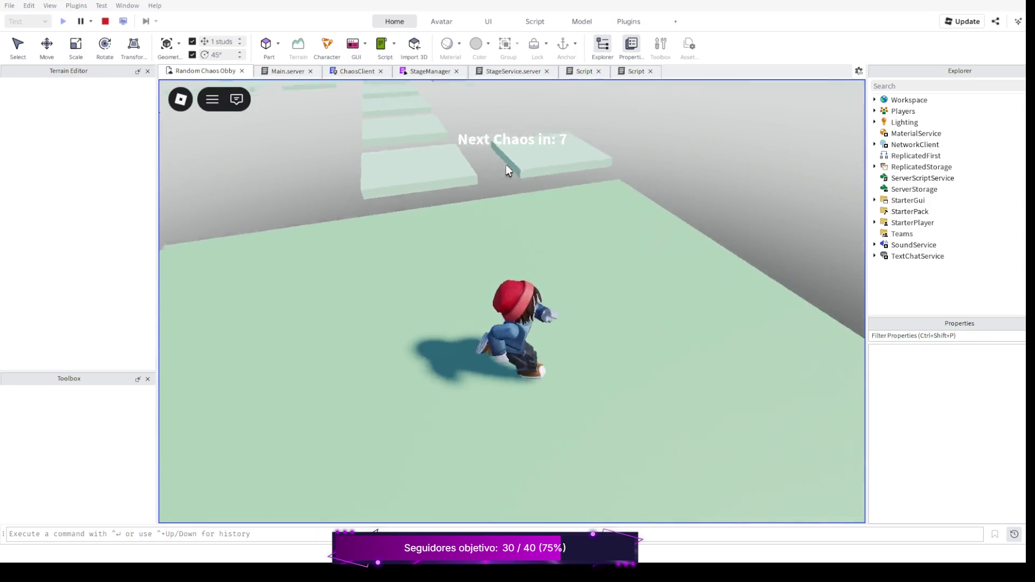
pyautogui.press('s')
pyautogui.press('w')
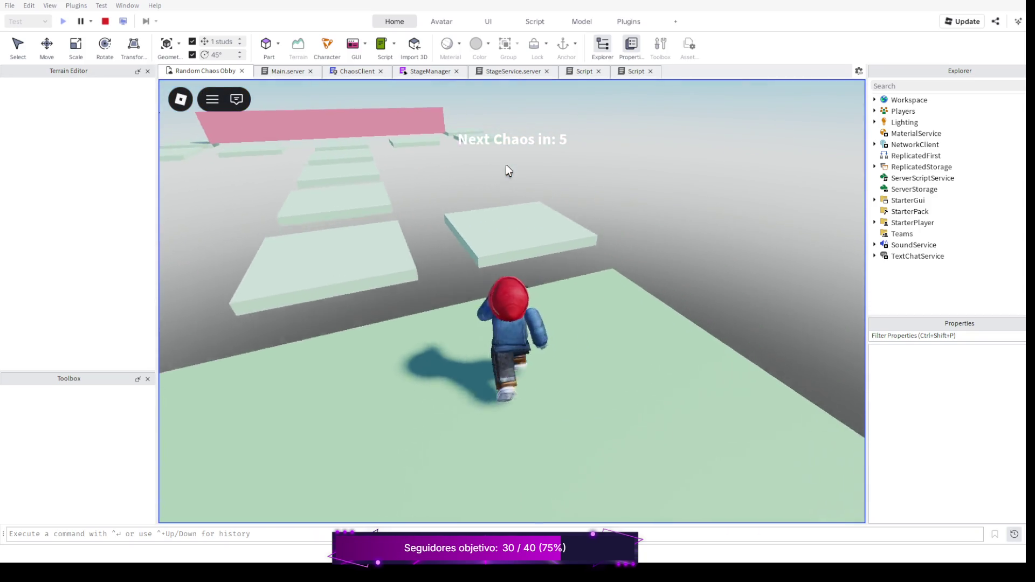
pyautogui.press('space')
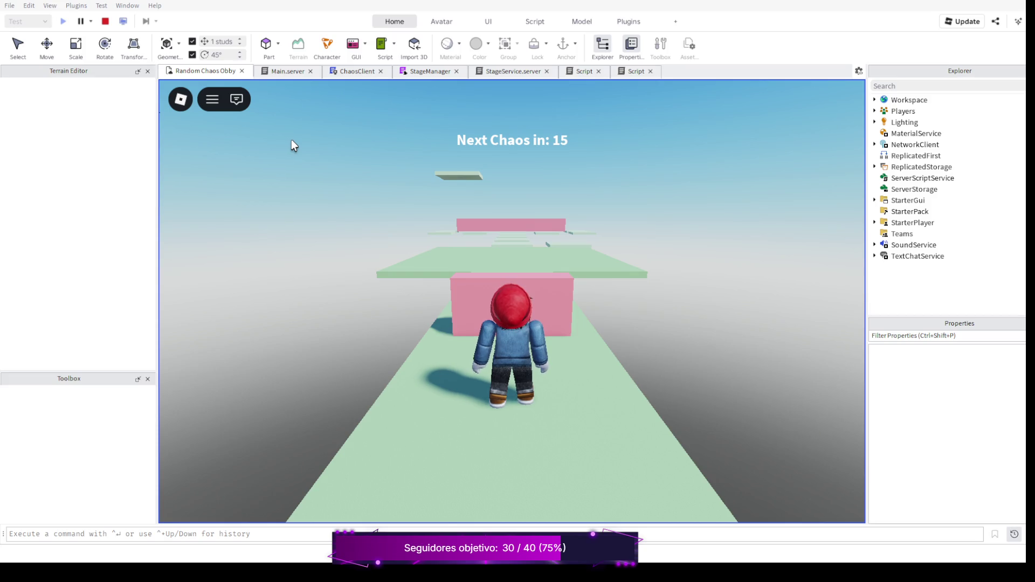
pyautogui.press('w')
pyautogui.press('space')
pyautogui.press('s')
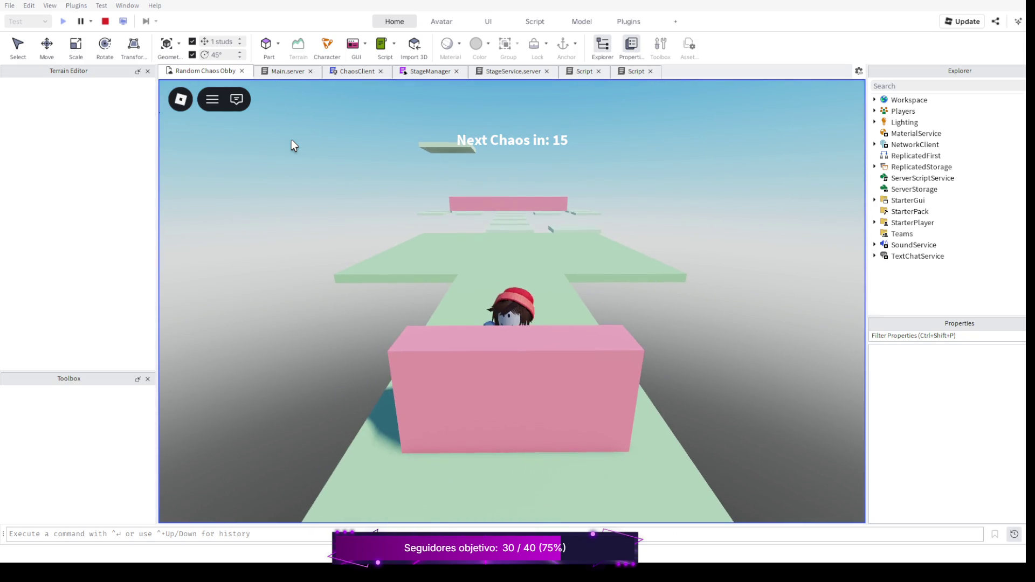
pyautogui.press('space')
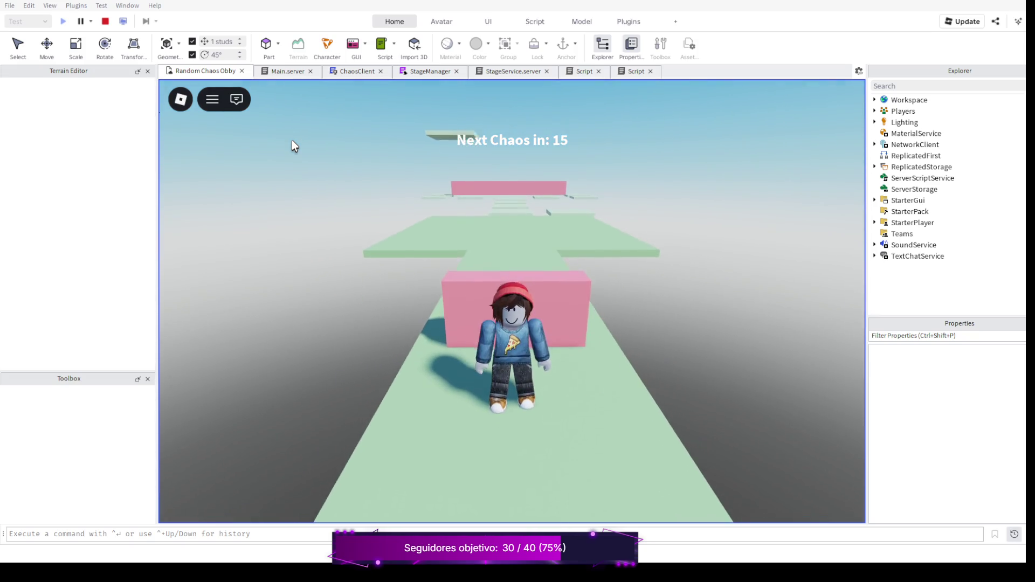
pyautogui.press('w')
pyautogui.press('space')
pyautogui.press('w')
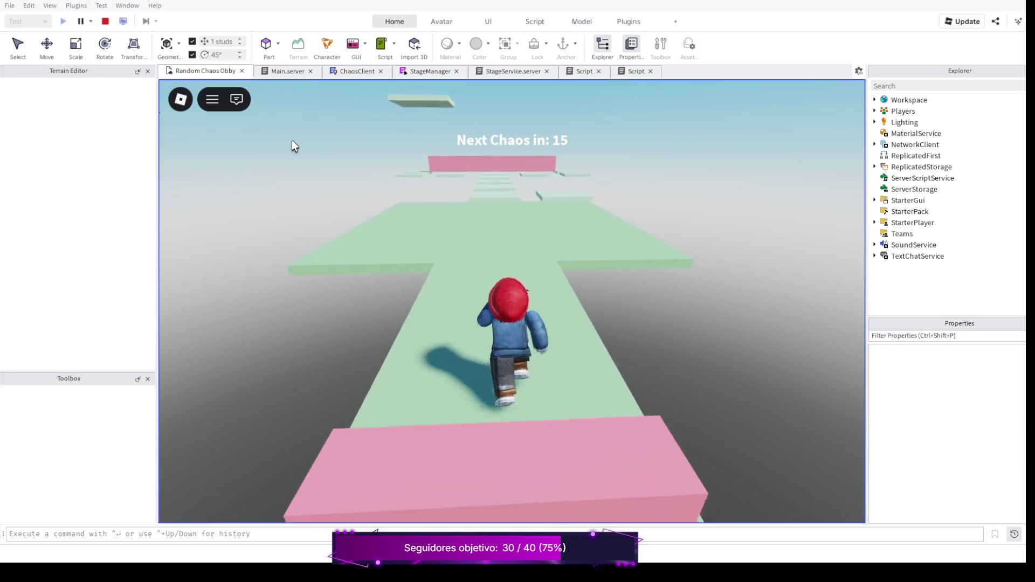
pyautogui.press('w')
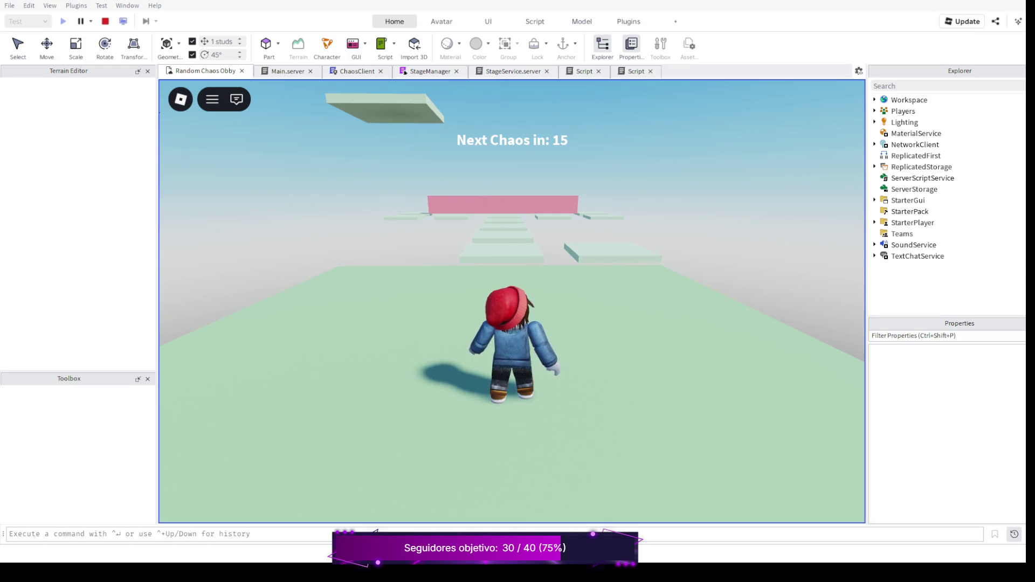
pyautogui.hotkey('shift', 'F5')
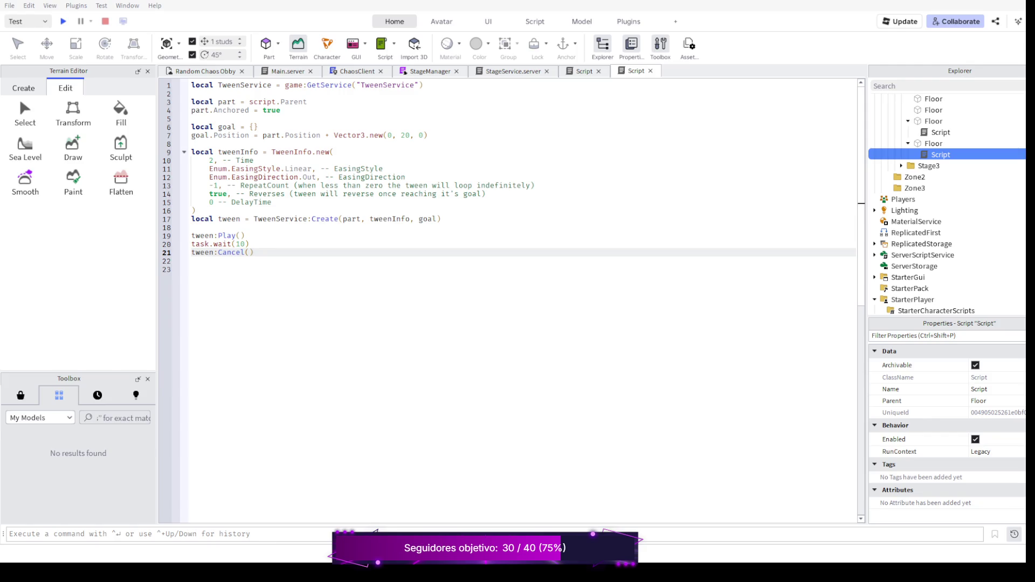
# Delete the task.wait and tween:Cancel lines so the tween loops, then select the green platform
pyautogui.hotkey('shift', 'Left')
pyautogui.hotkey('shift', 'Left')
pyautogui.hotkey('shift', 'Left')
pyautogui.hotkey('shift', 'Up')
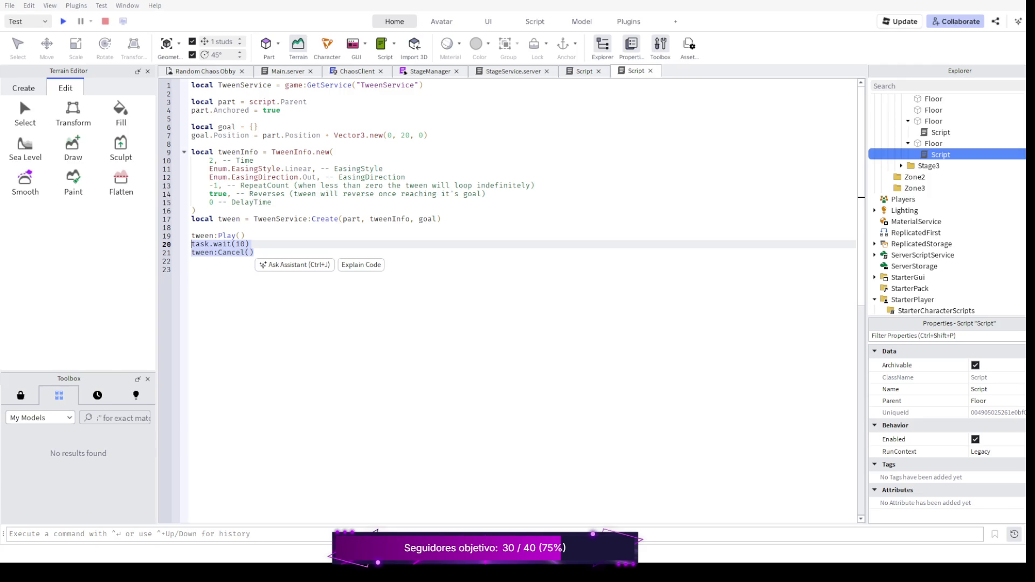
pyautogui.press('BackSpace')
pyautogui.press('BackSpace')
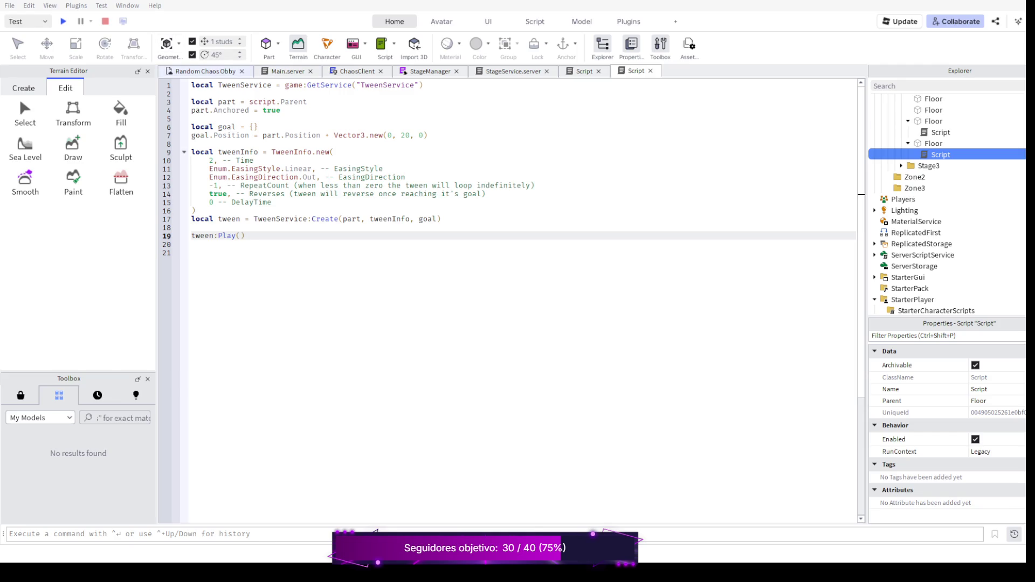
pyautogui.hotkey('ctrl', 'Tab')
pyautogui.click(366, 242)
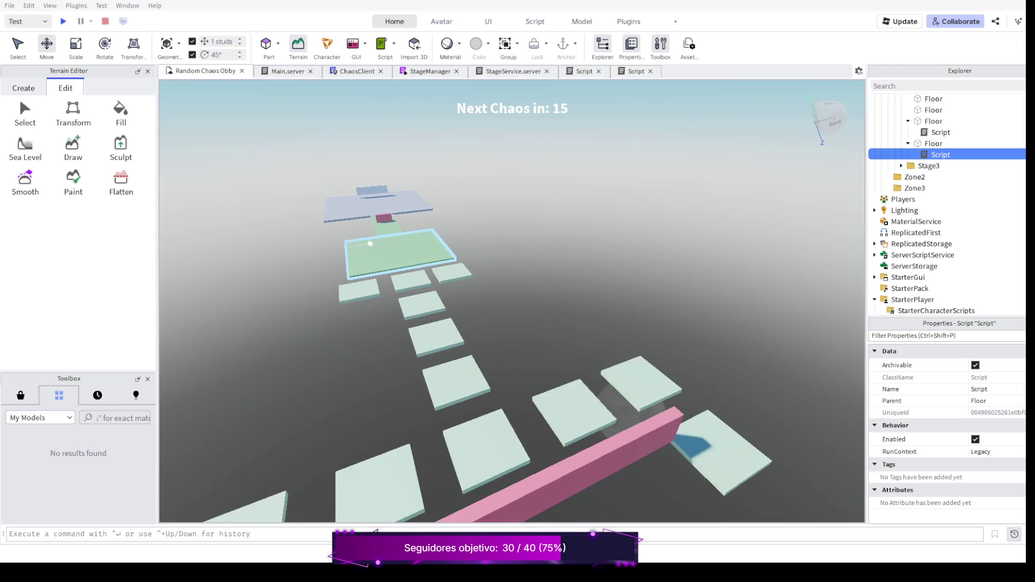
# Select the small Stage2 Floor pad in the viewport and return to its tween script
pyautogui.click(524, 297)
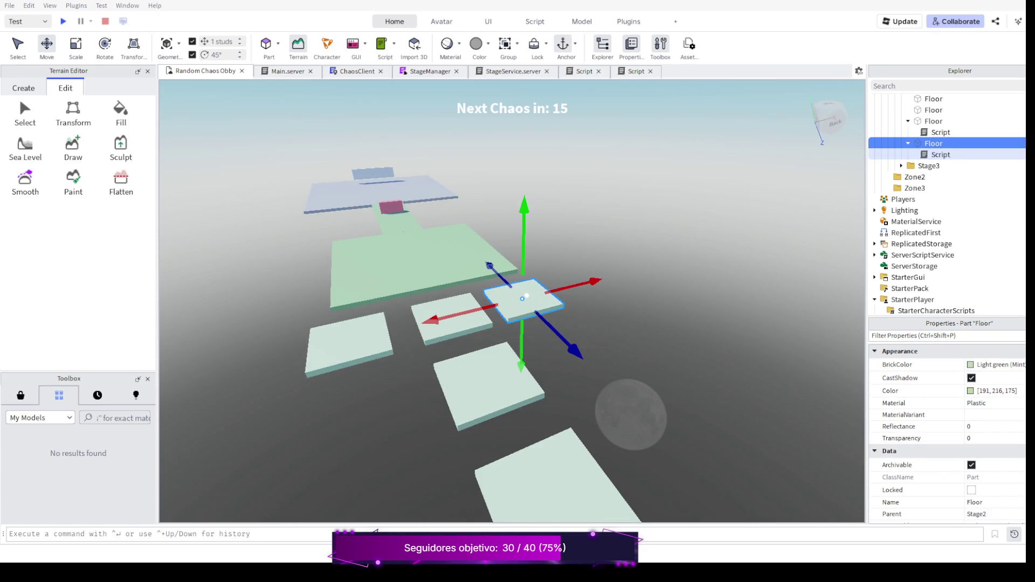
pyautogui.press('d')
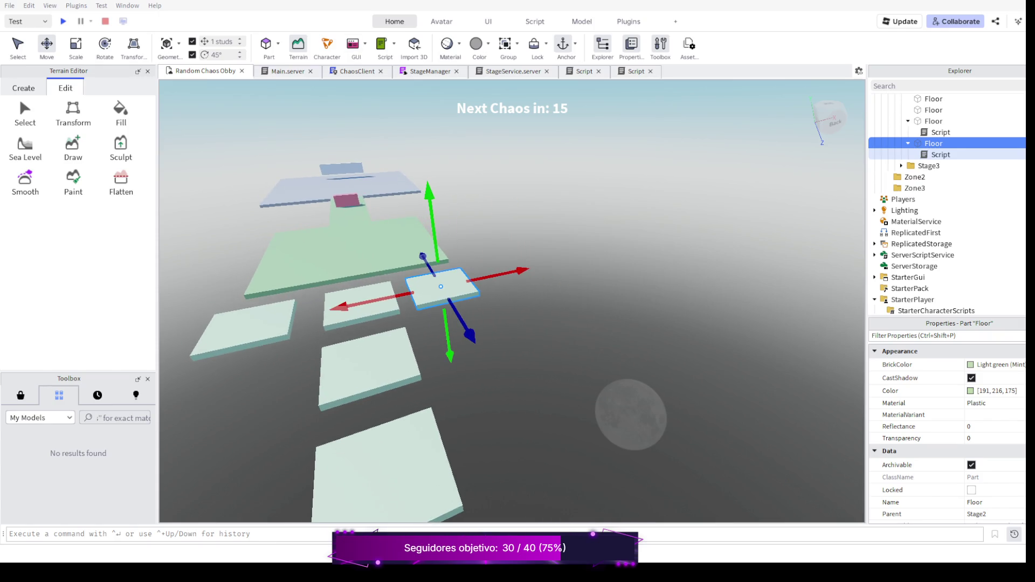
pyautogui.hotkey('ctrl', 'shift', 'Tab')
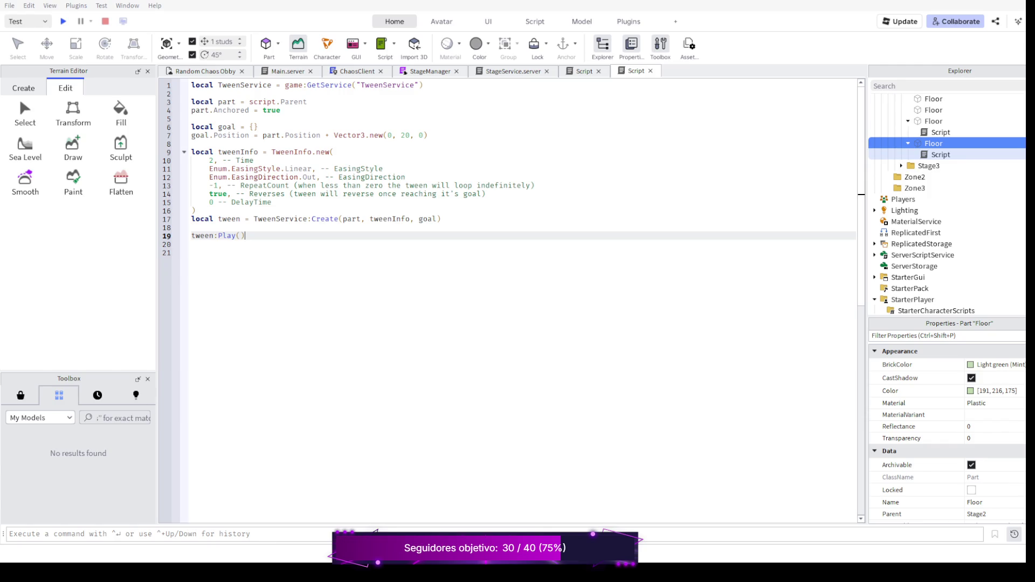
# Change line 7's tween goal to Vector3.new(10, 0, 0) and playtest the sideways slide
pyautogui.click(405, 136)
pyautogui.press('BackSpace')
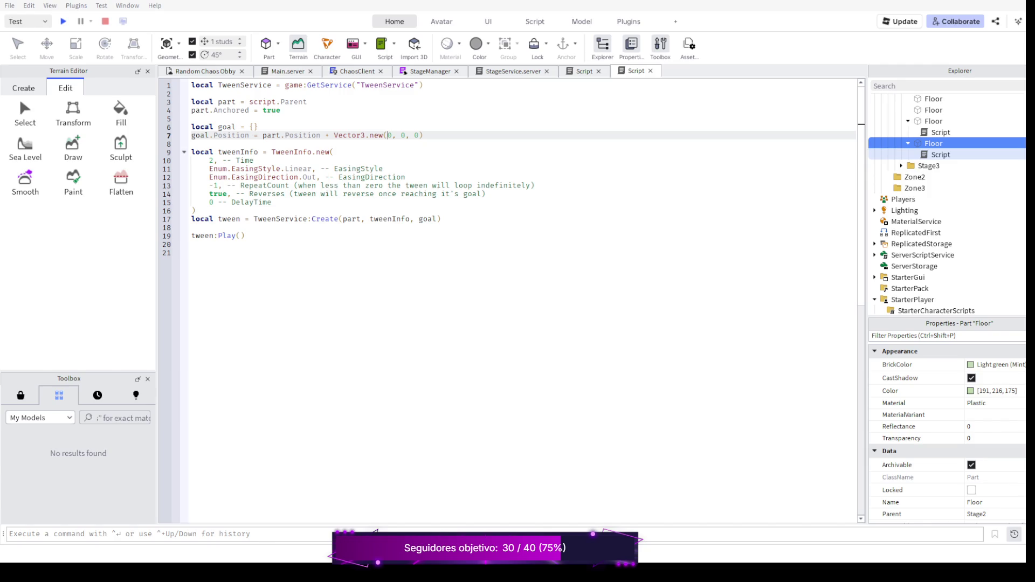
pyautogui.write('1')
pyautogui.press('F5')
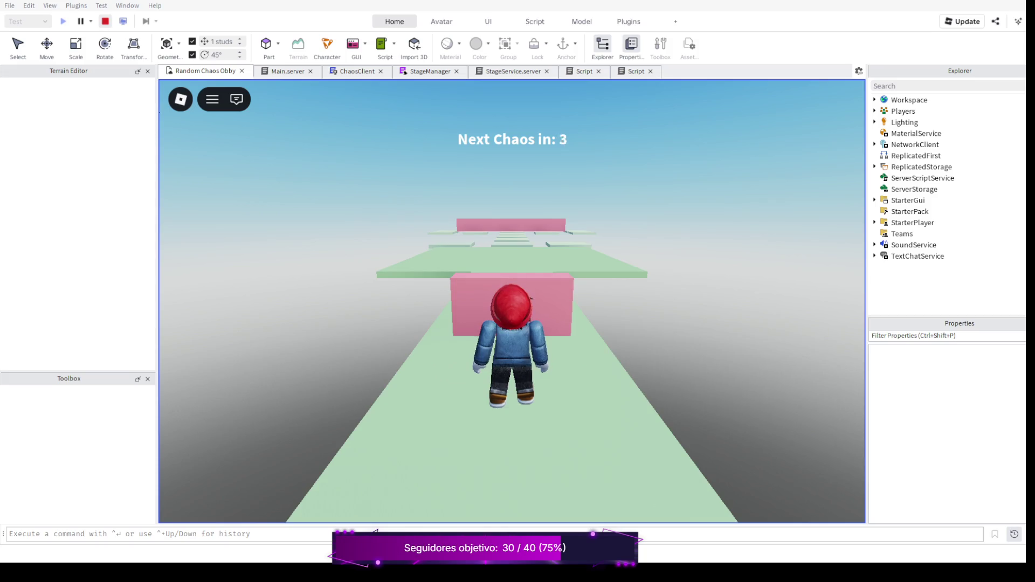
pyautogui.click(105, 21)
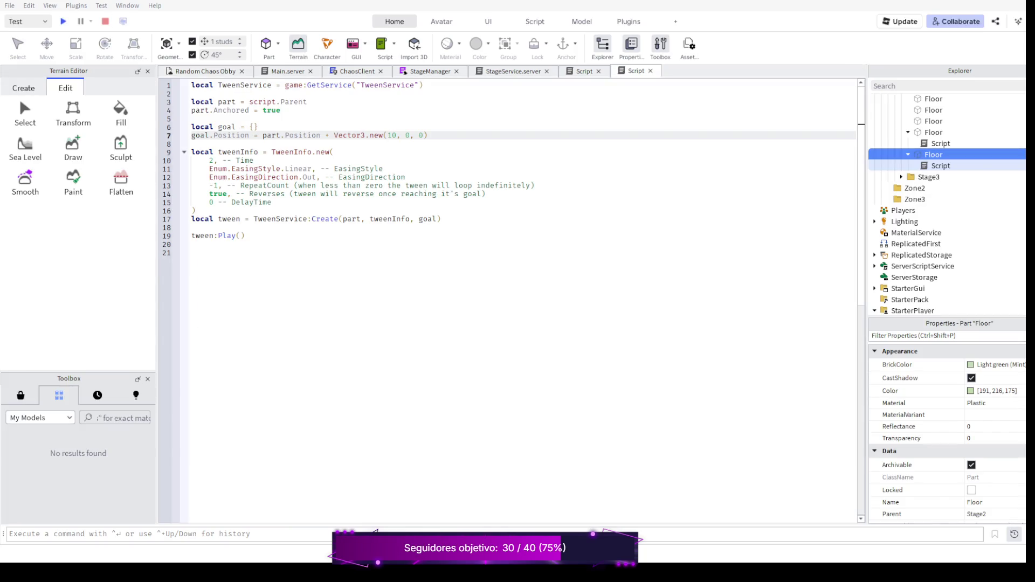